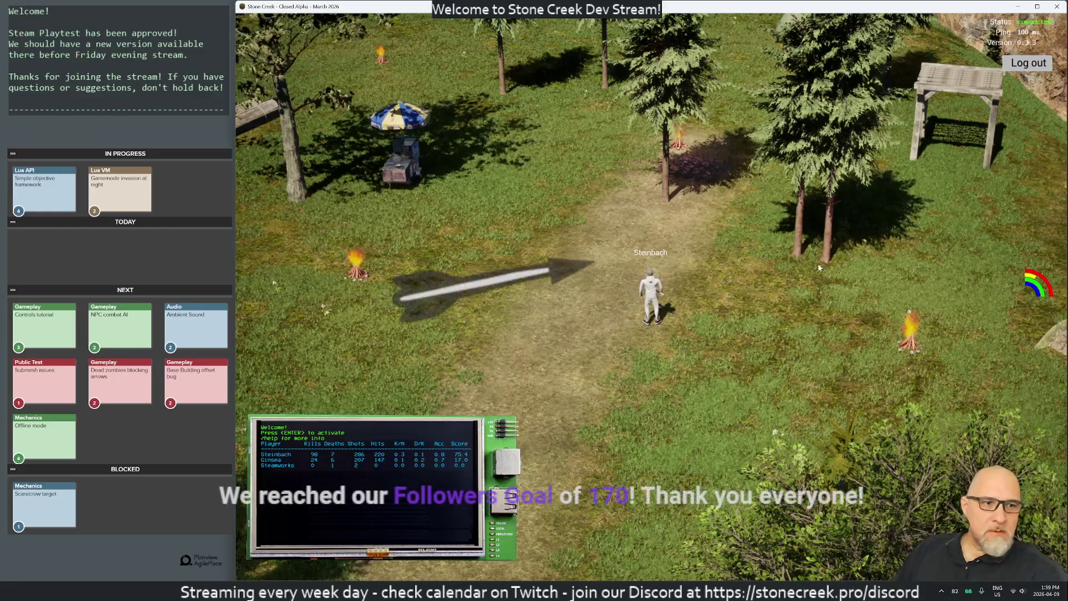
Walk along the dirt path and axe the first approaching zombies
key(a)
key(a)
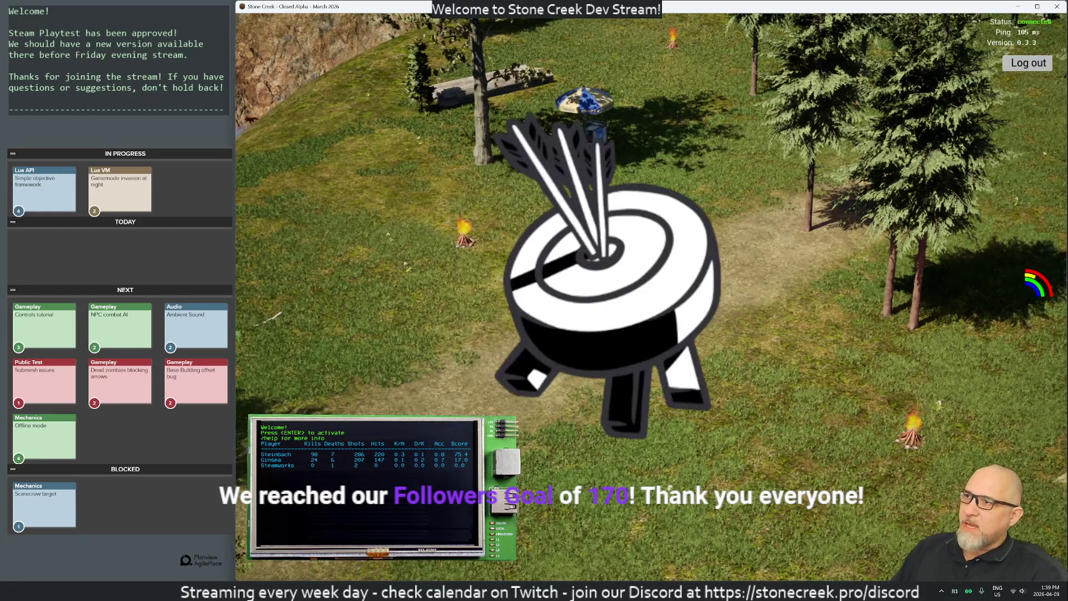
key(a)
key(d)
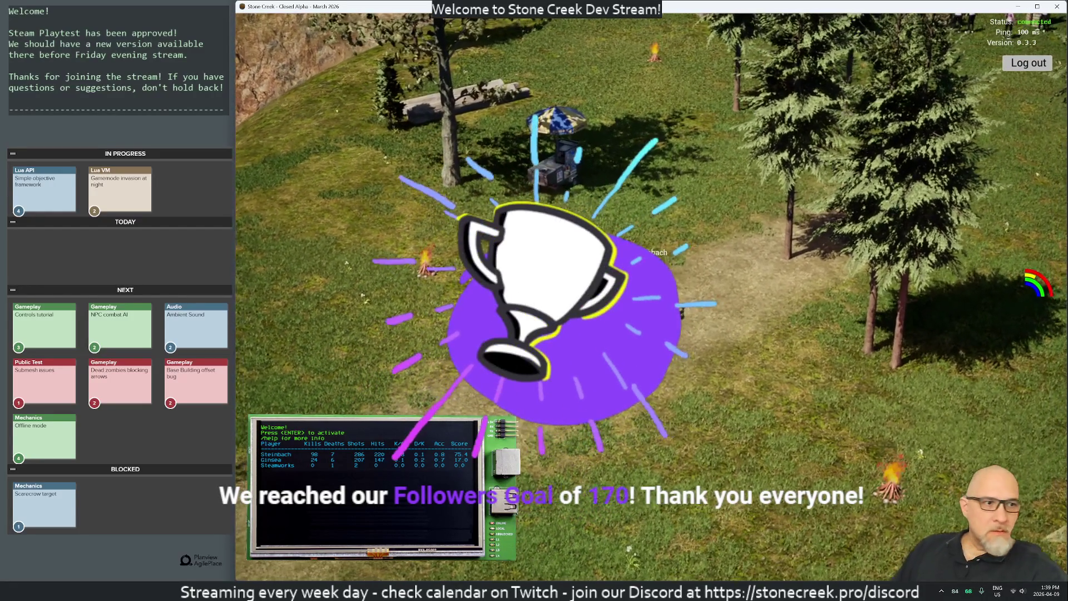
key(a)
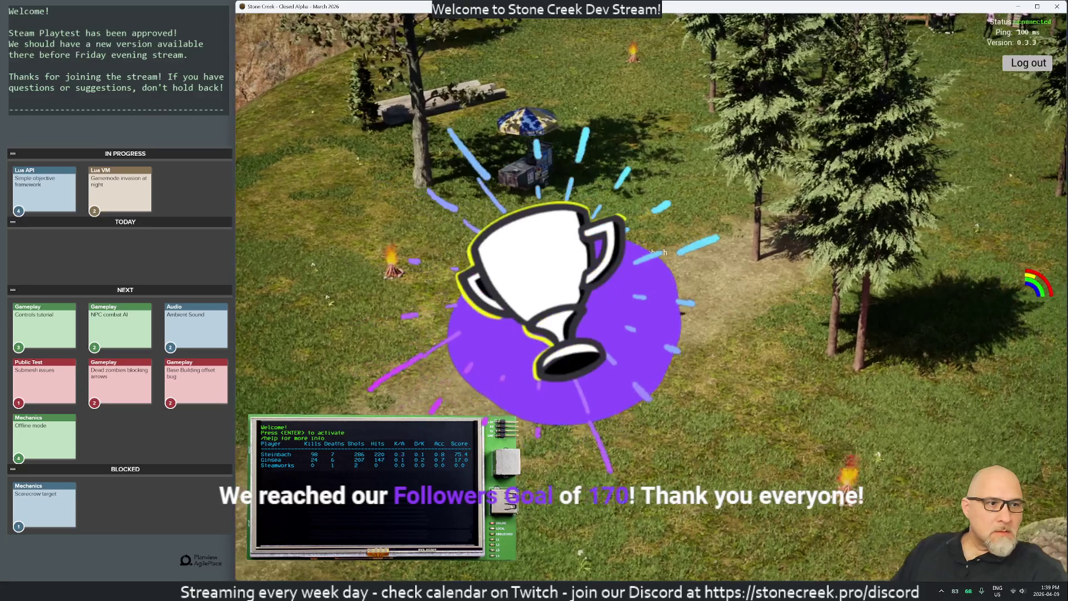
key(a)
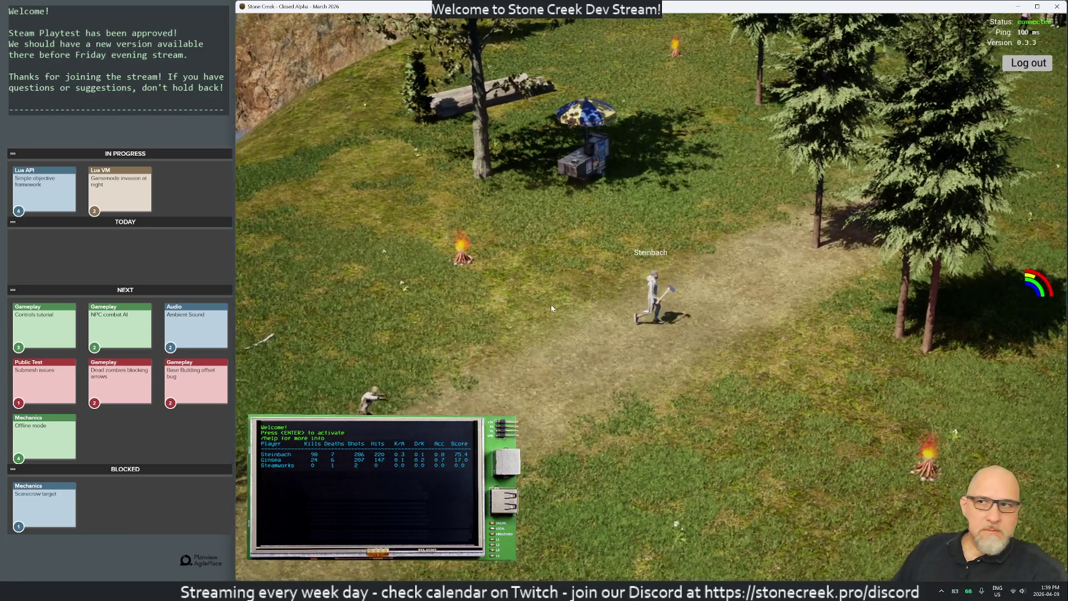
key(s)
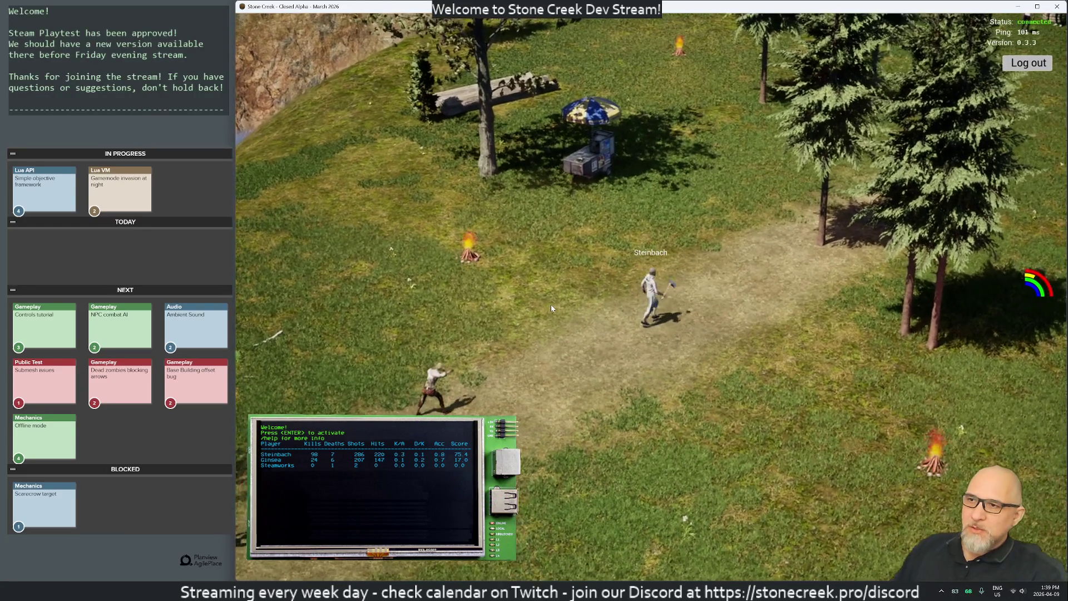
key(a)
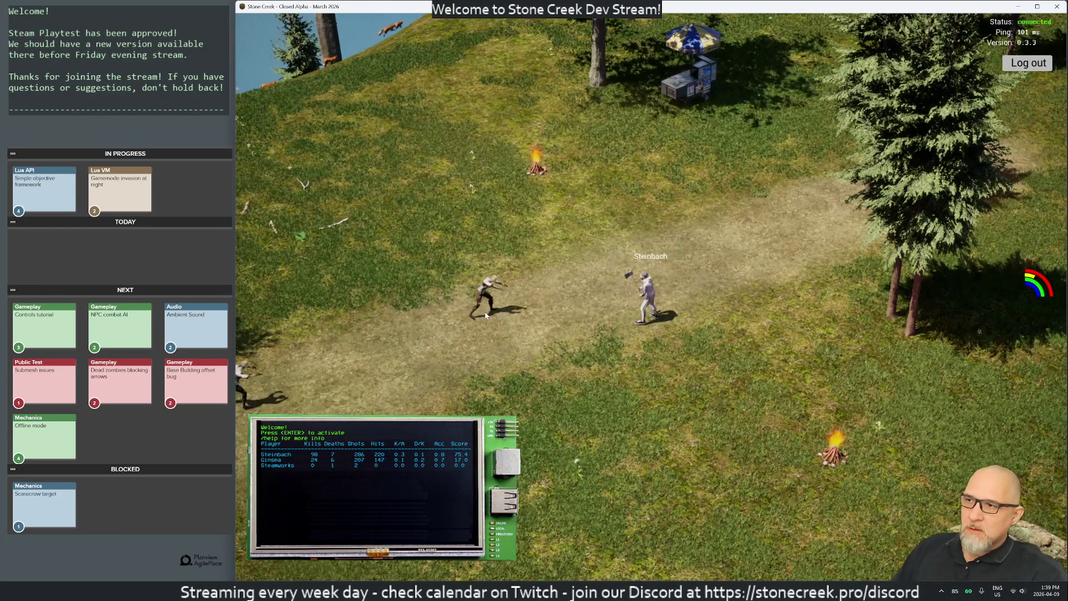
key(a)
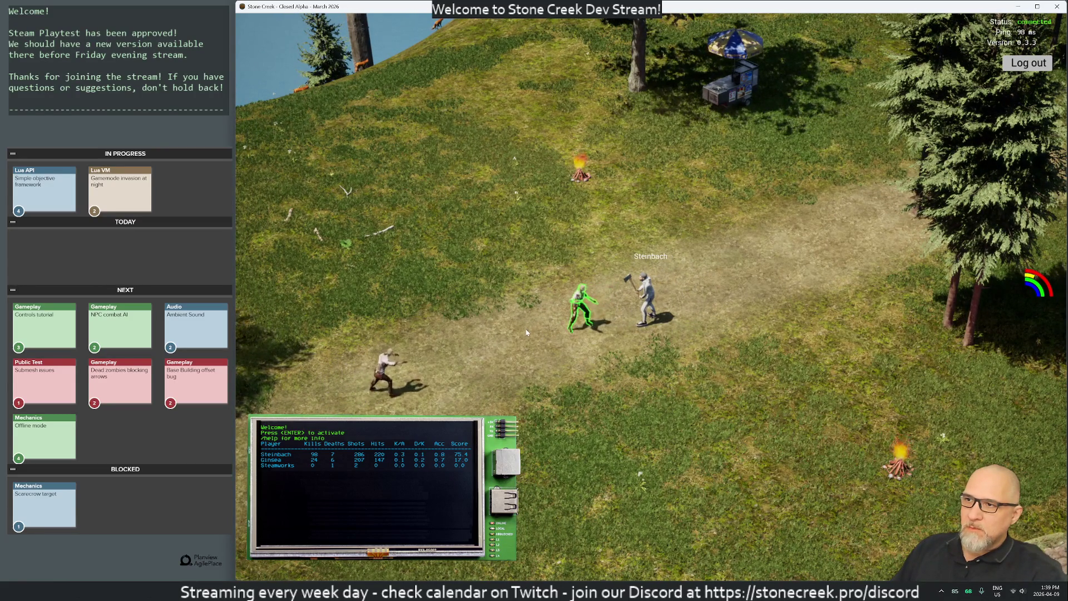
click(526, 333)
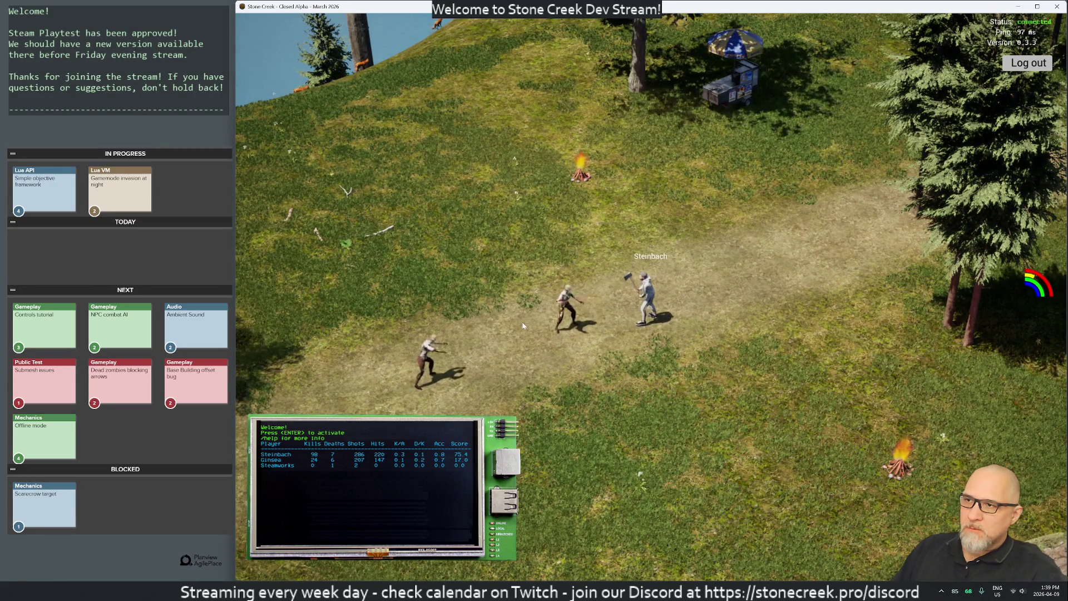
key(a)
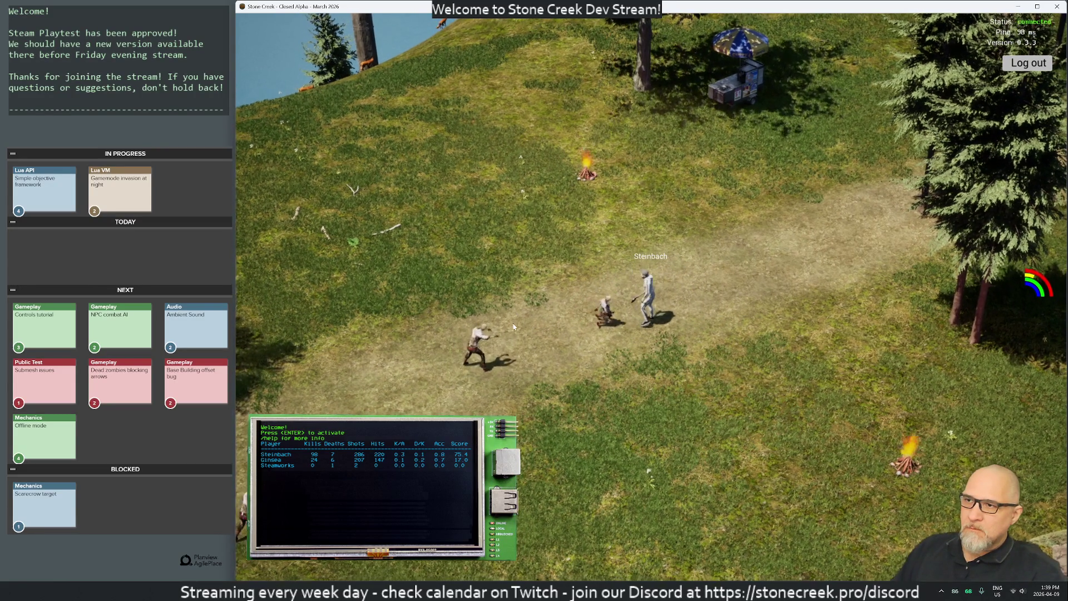
key(a)
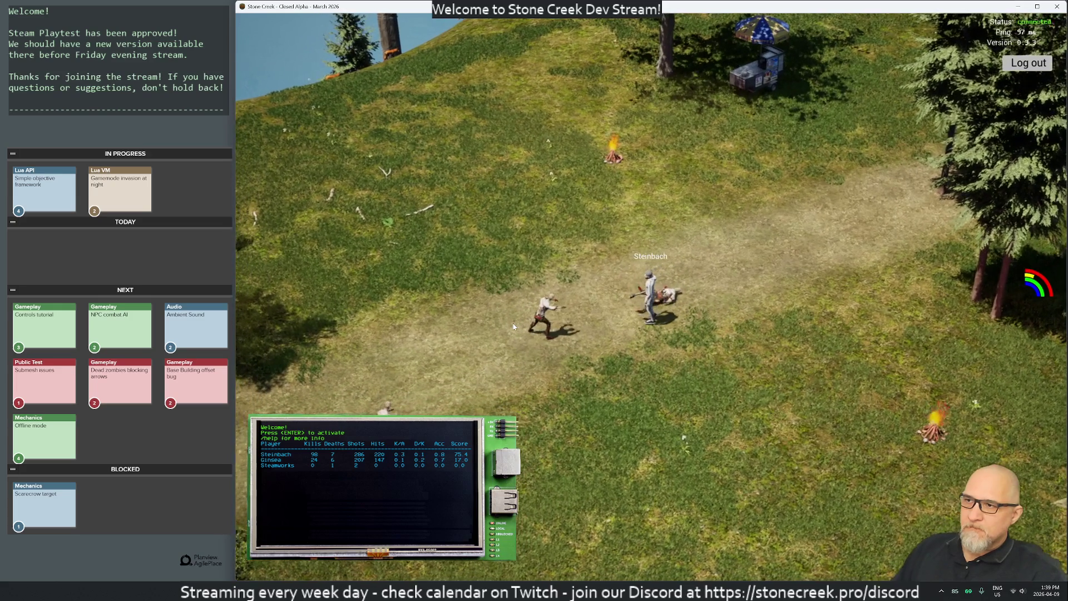
key(a)
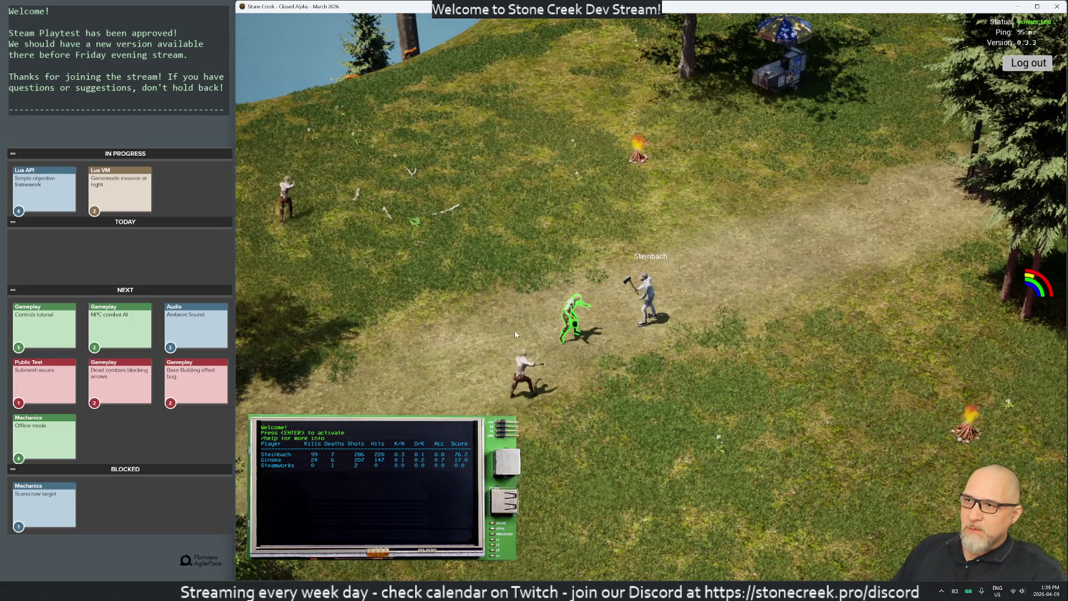
key(a)
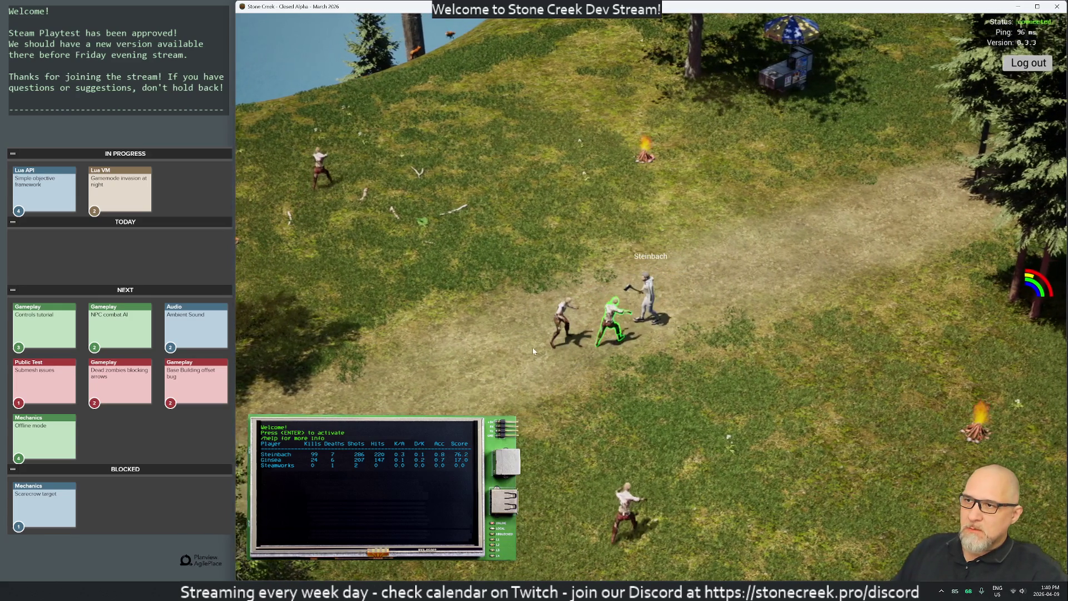
key(d)
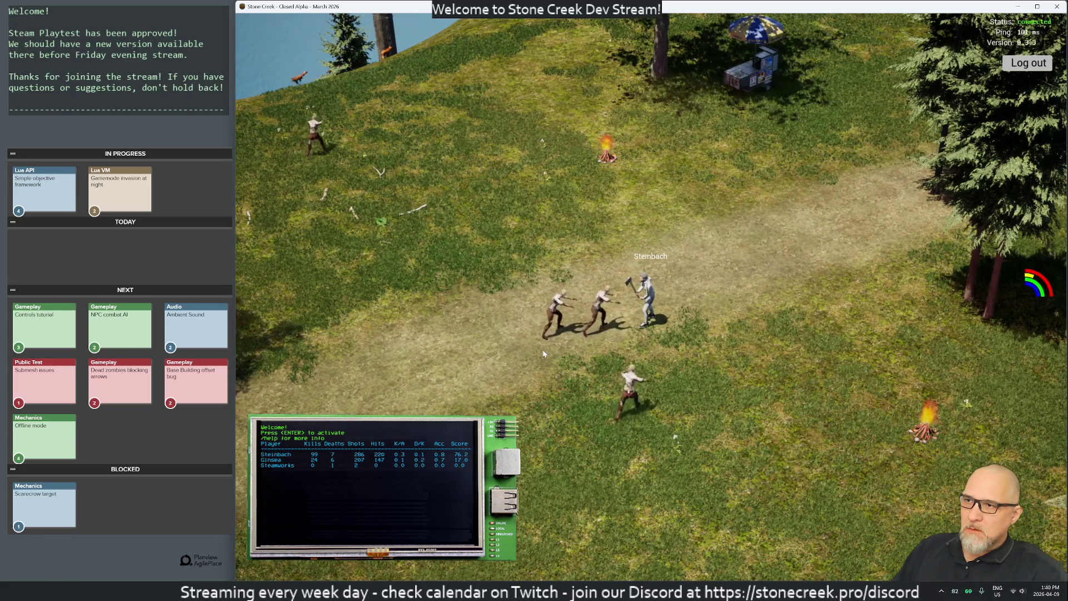
key(d)
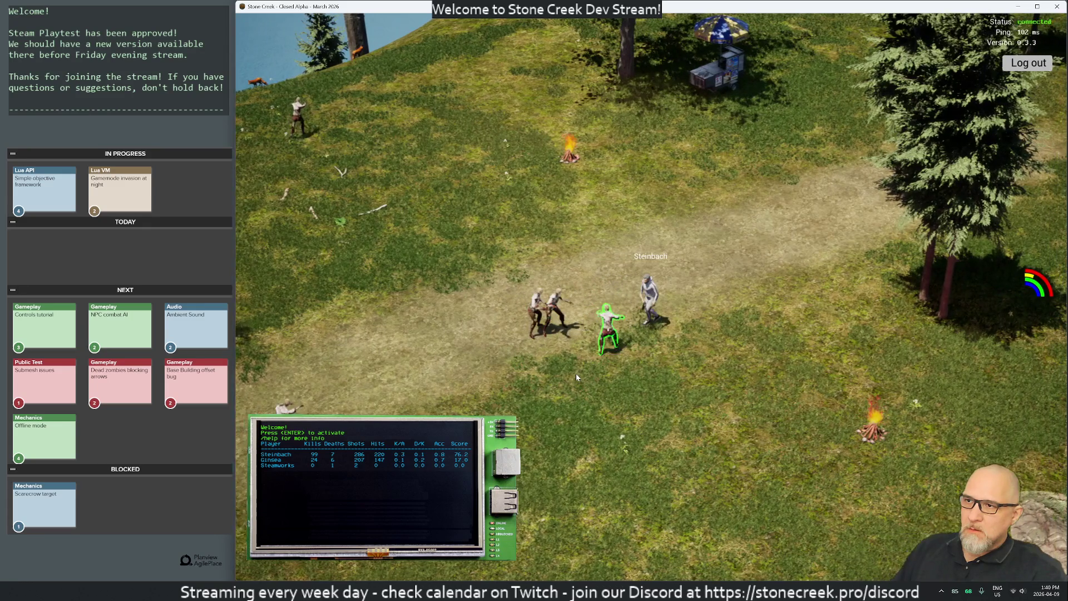
key(d)
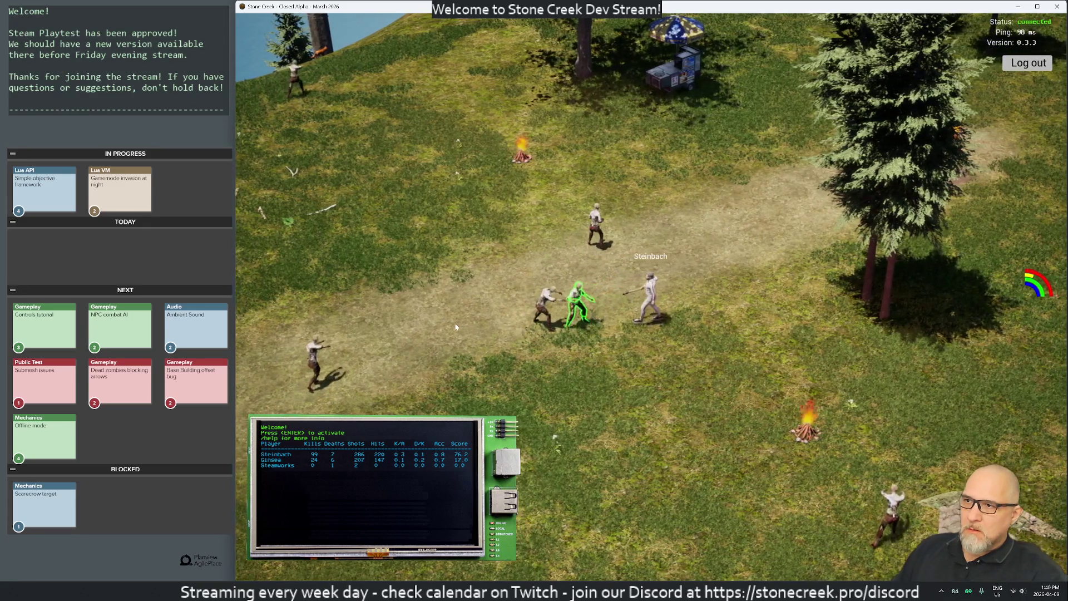
click(454, 325)
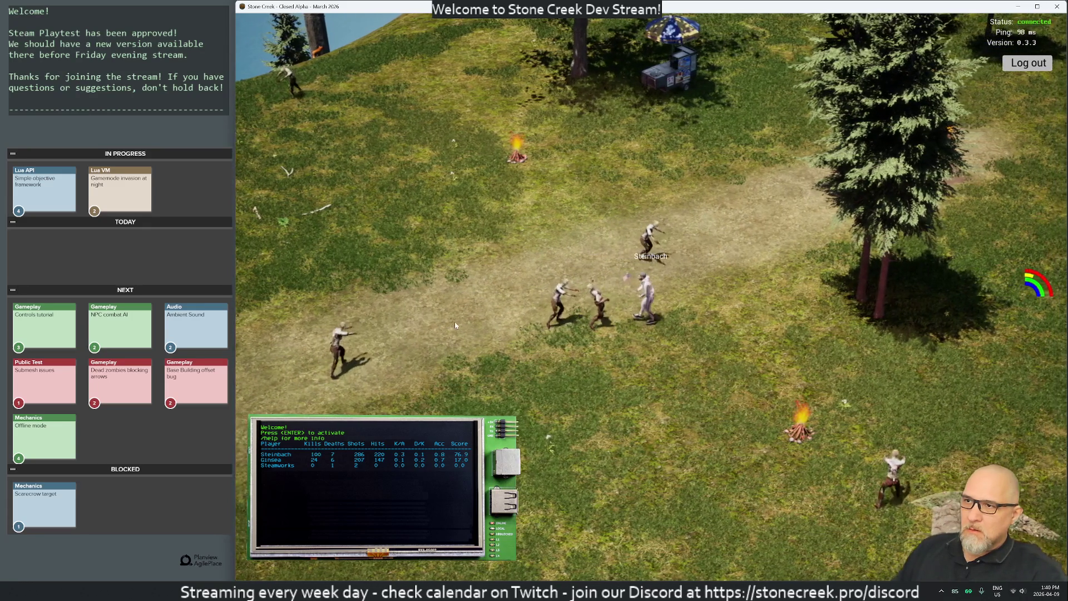
Keep fighting zombies around the campfire until the kill count reaches 102
key(a)
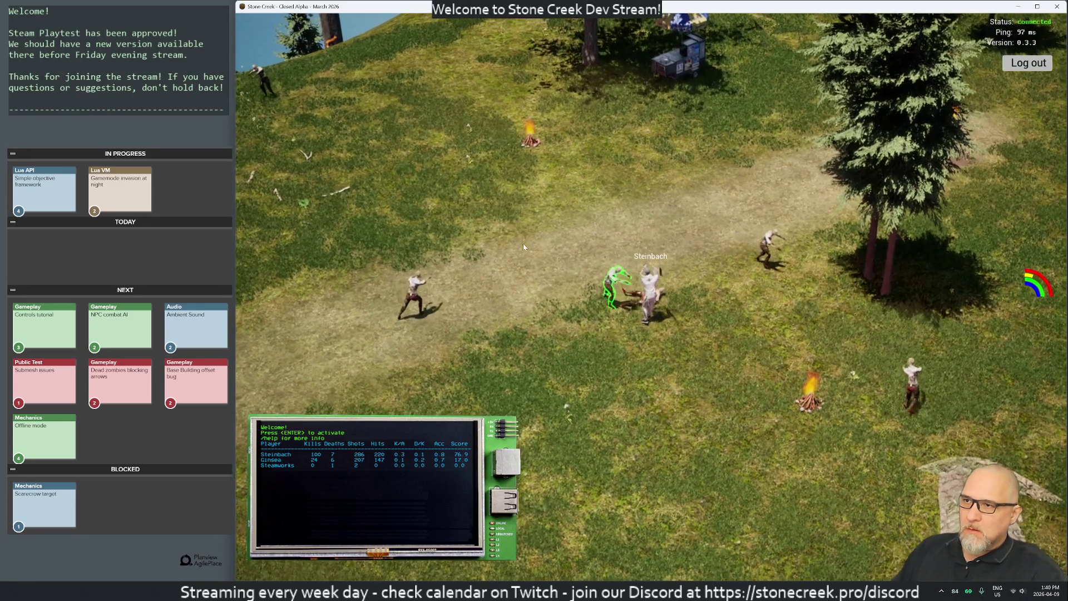
key(a)
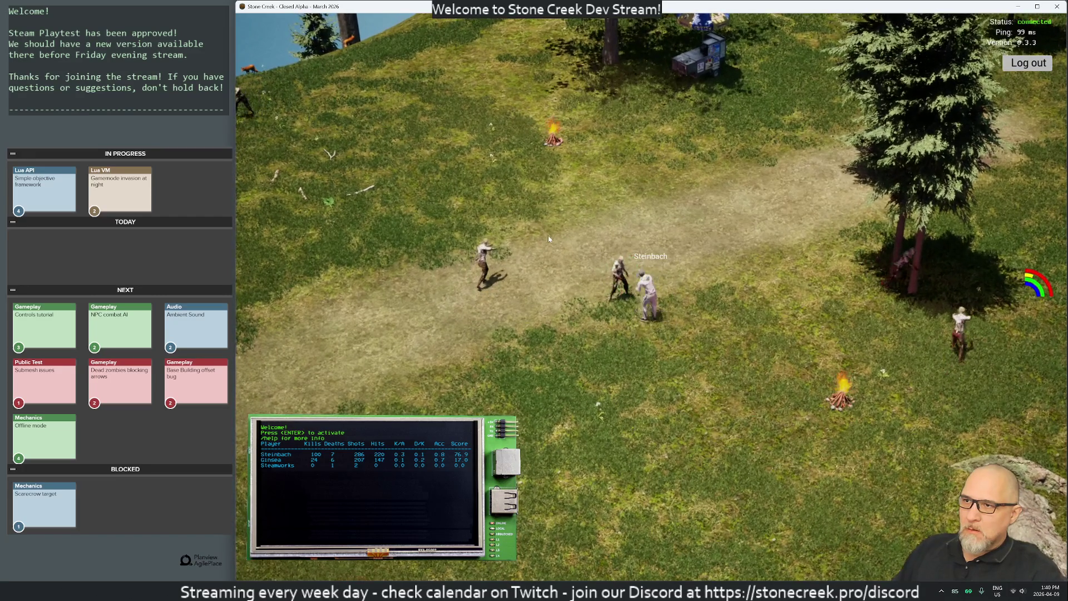
key(w)
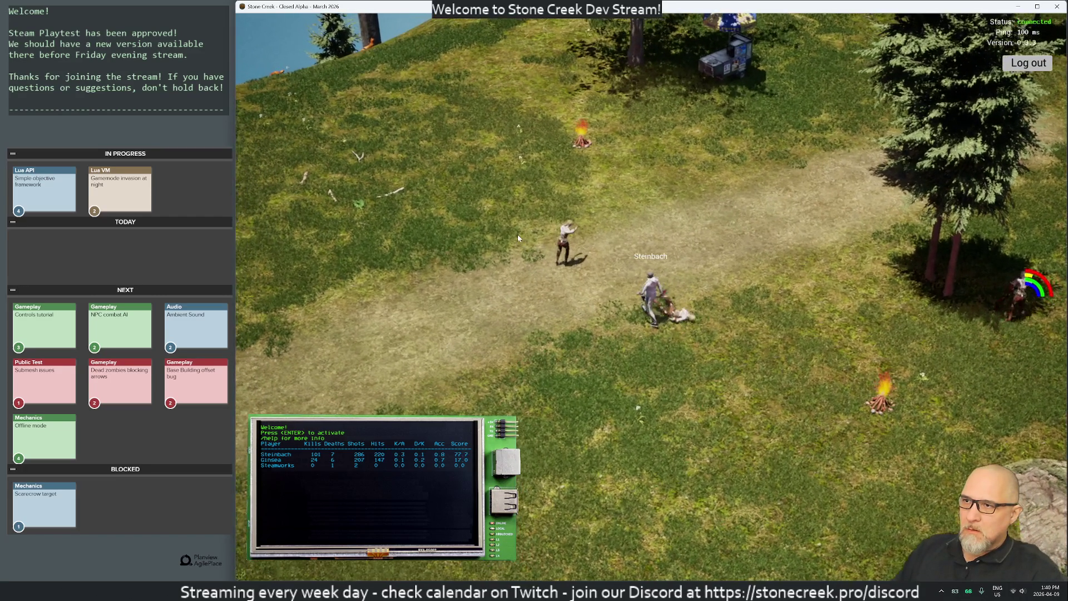
key(d)
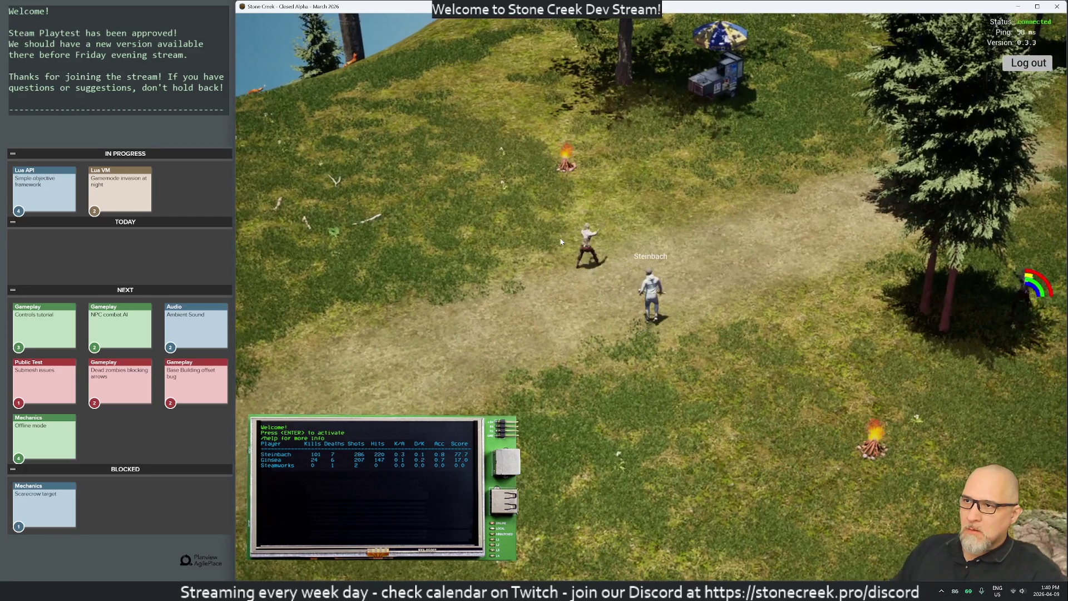
key(w)
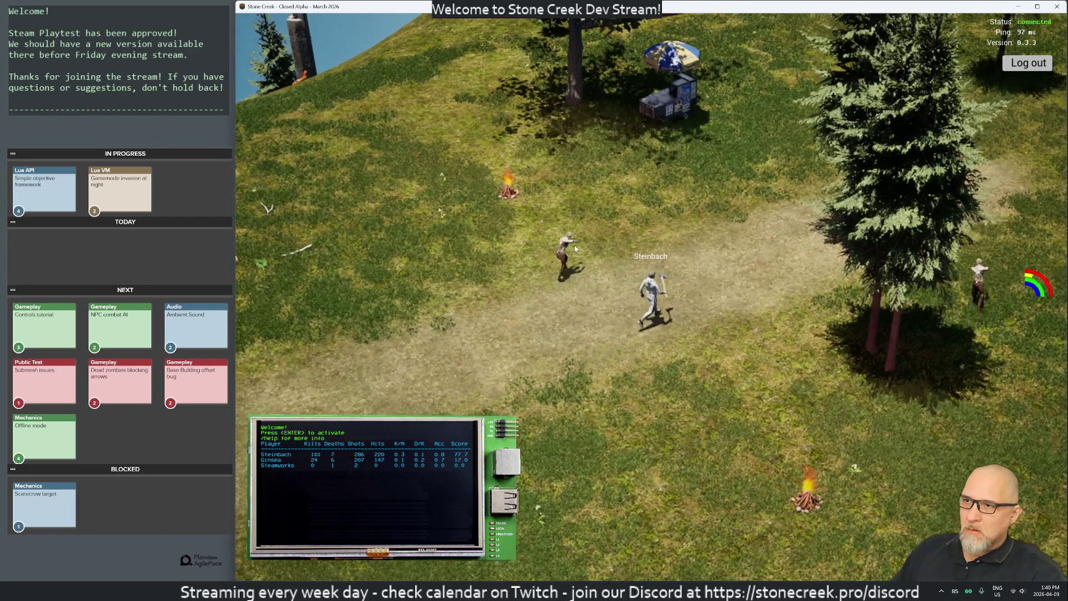
key(w)
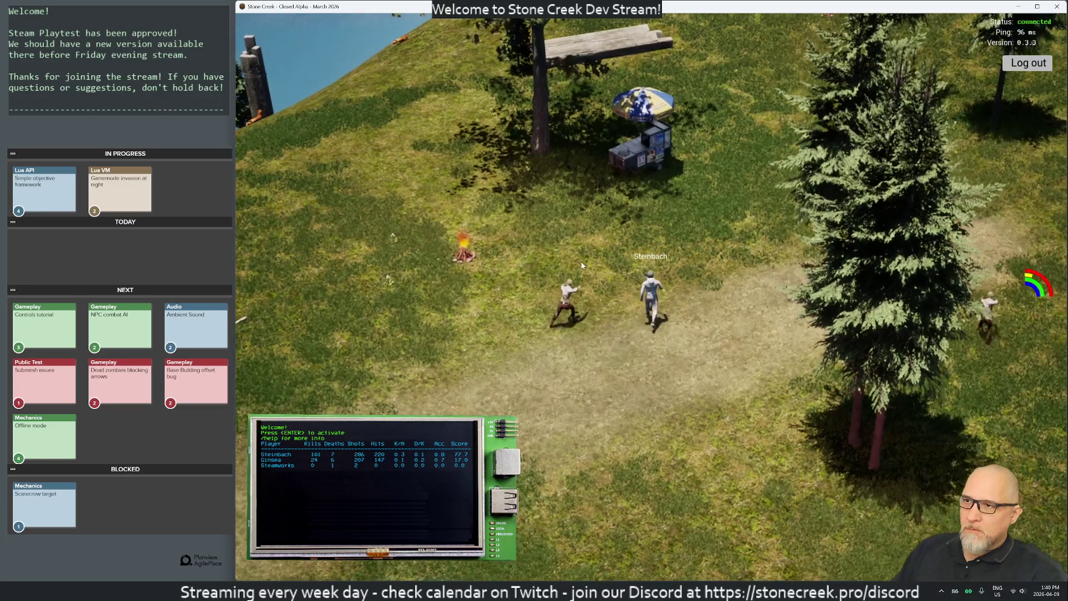
key(a)
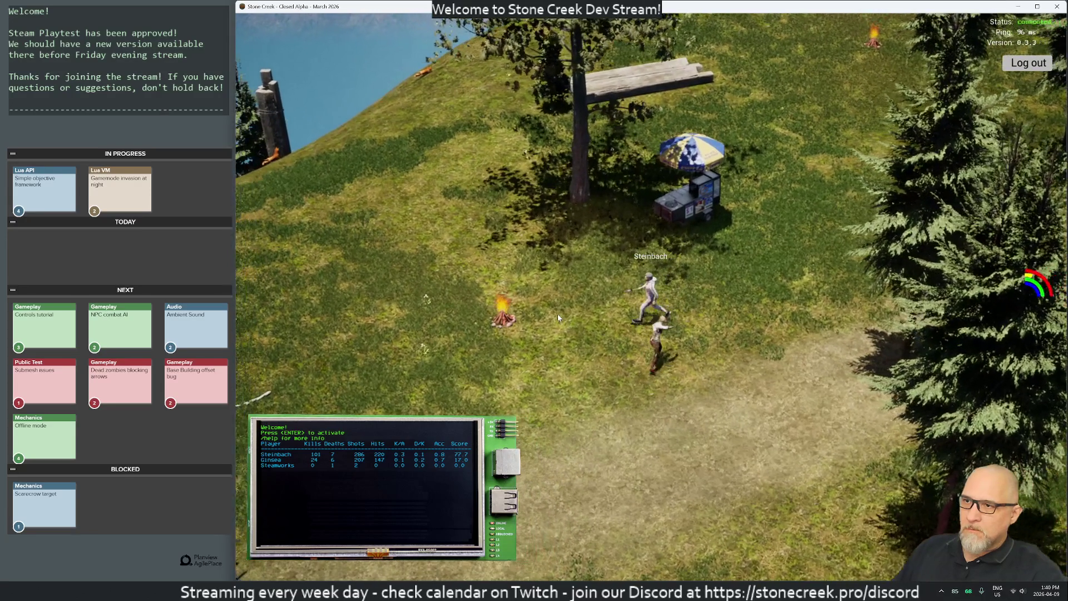
key(d)
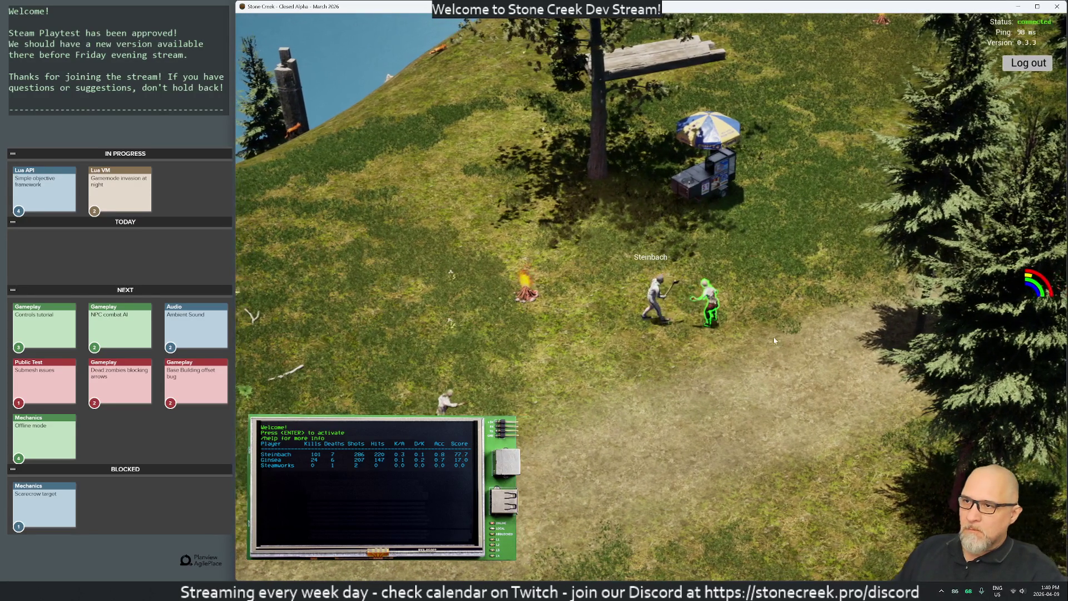
key(a)
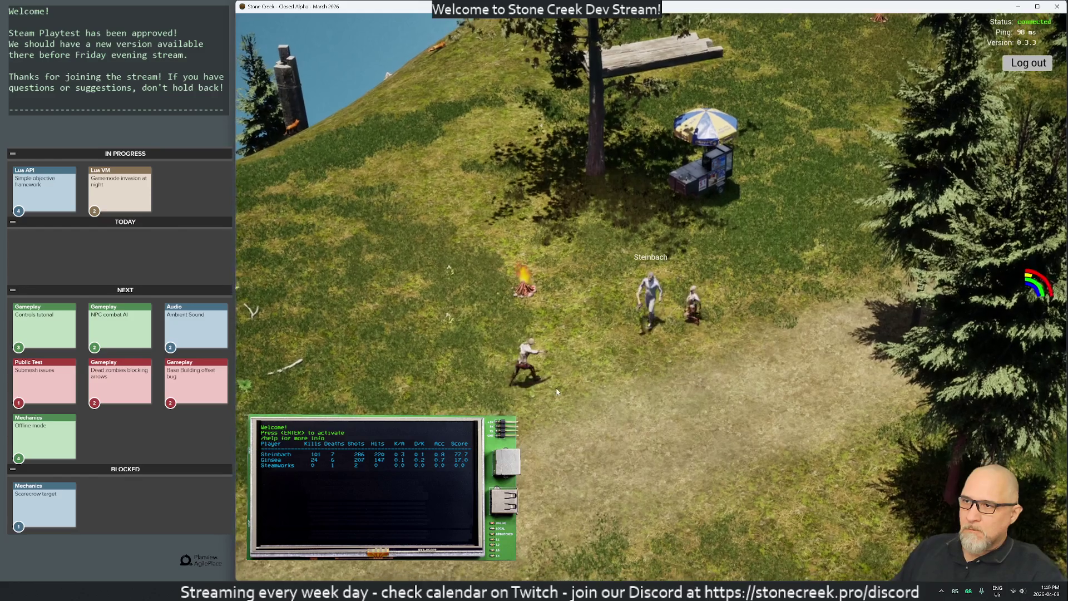
key(s)
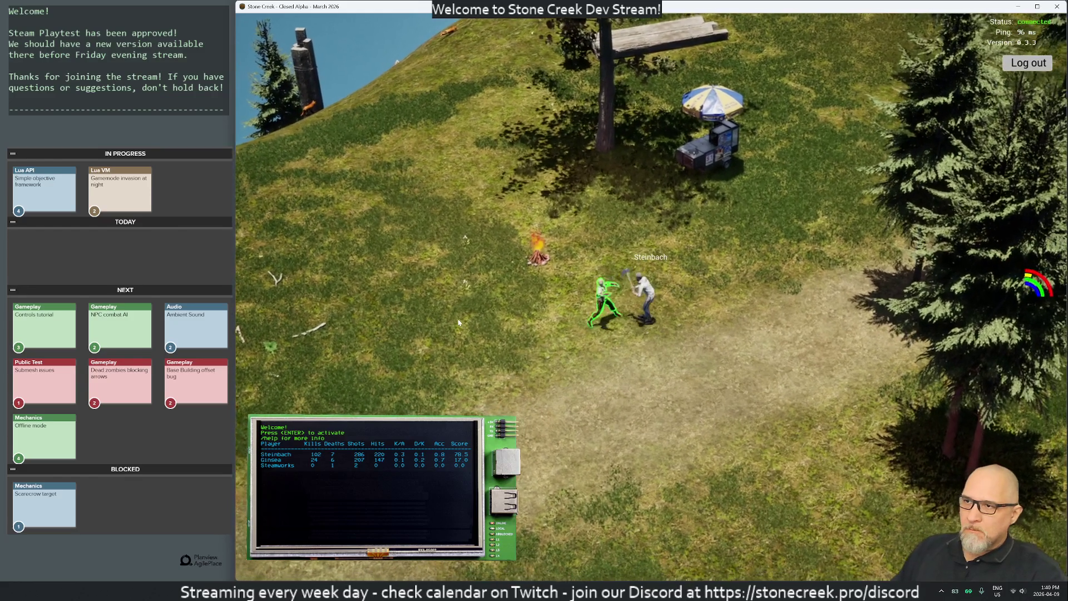
key(s)
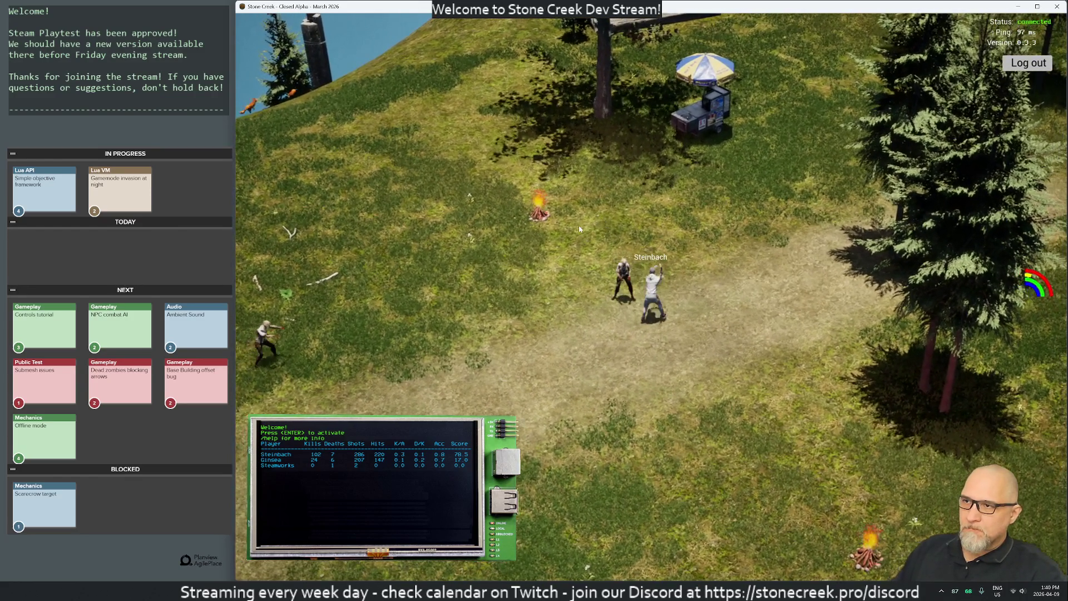
Kill the adjacent zombie for 103 kills and go sleep in the tent
key(d)
click(465, 305)
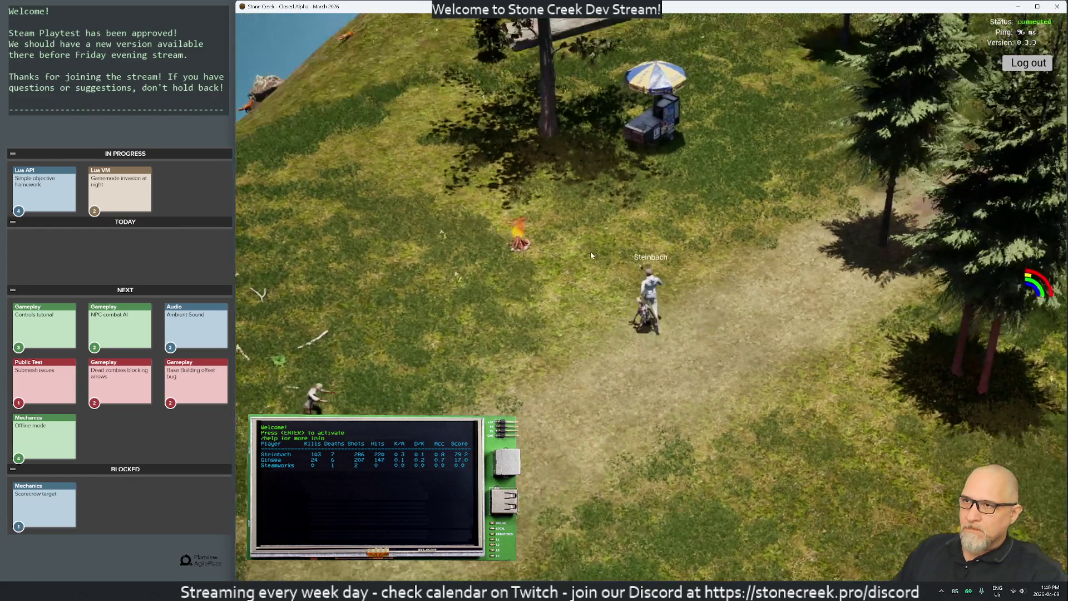
key(w)
key(w)
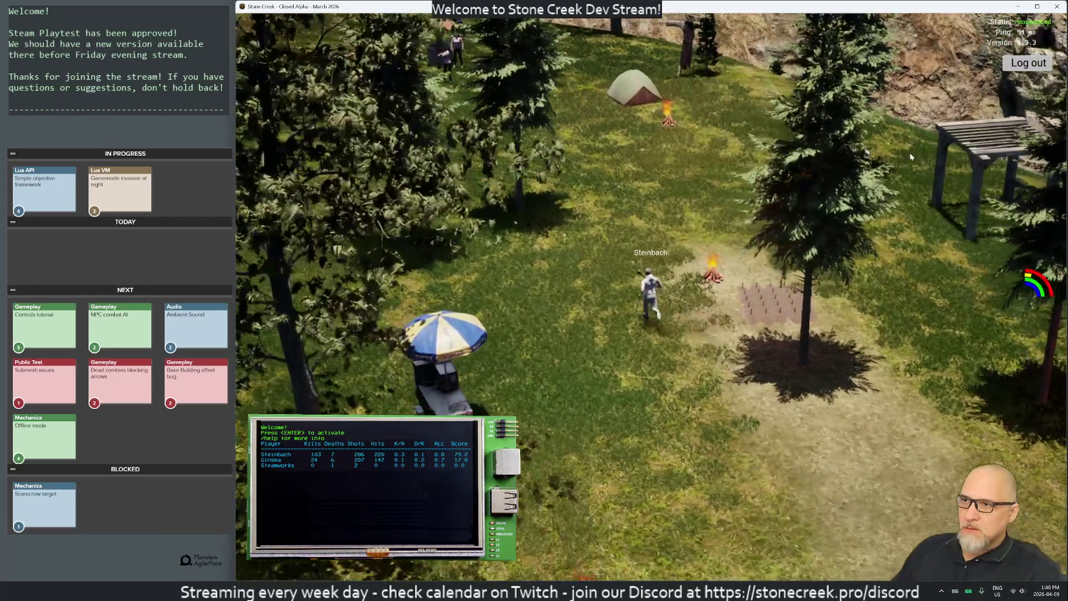
key(w)
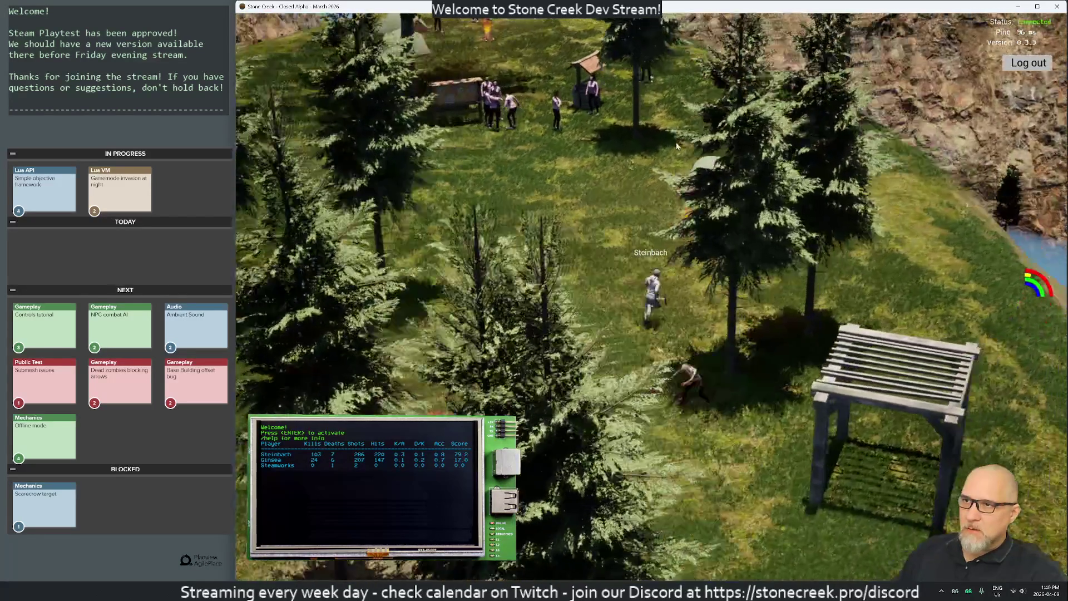
key(d)
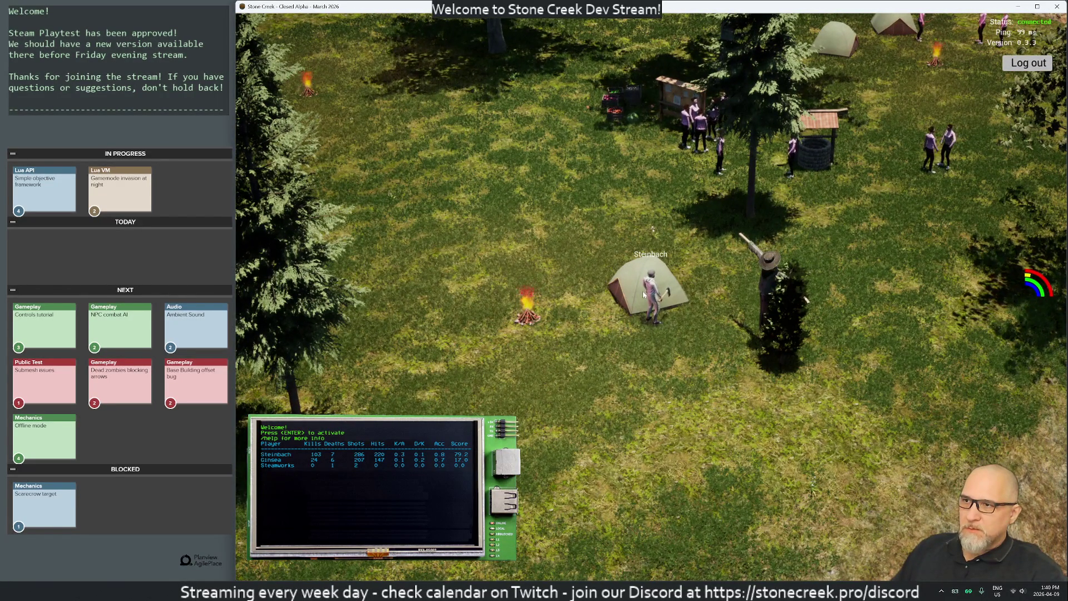
click(659, 303)
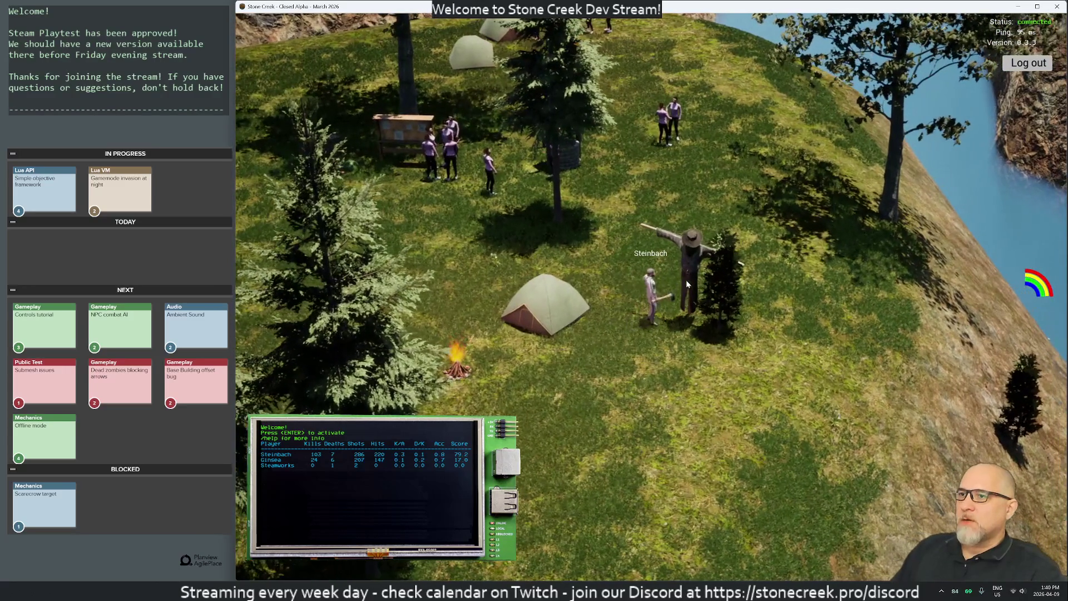
Strike the scarecrow, run back across the meadow toward the campfire, and open chat
click(686, 279)
key(w)
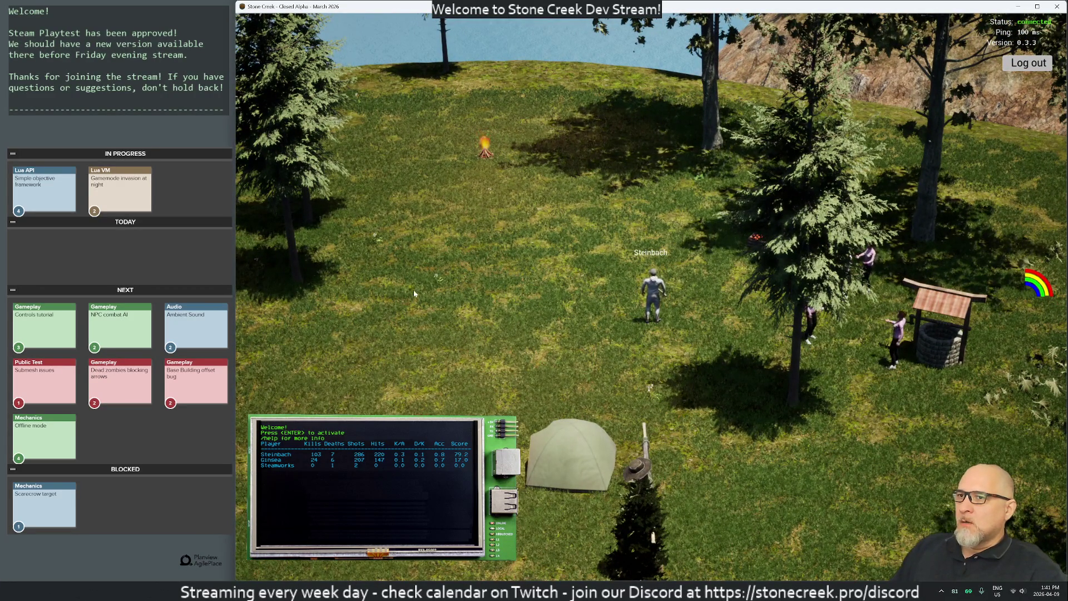
key(a)
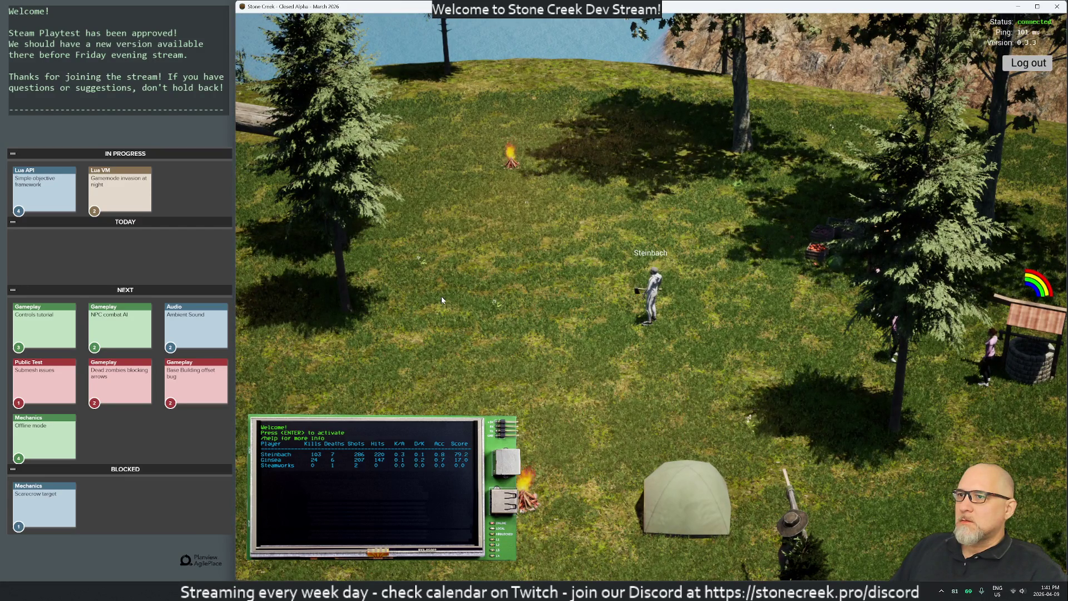
key(a)
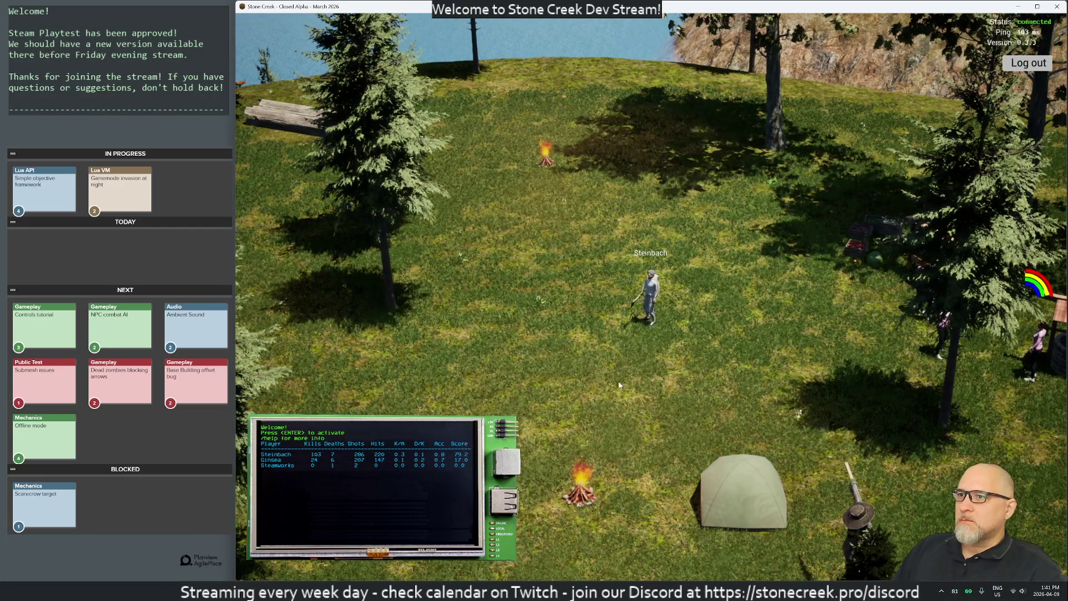
key(s)
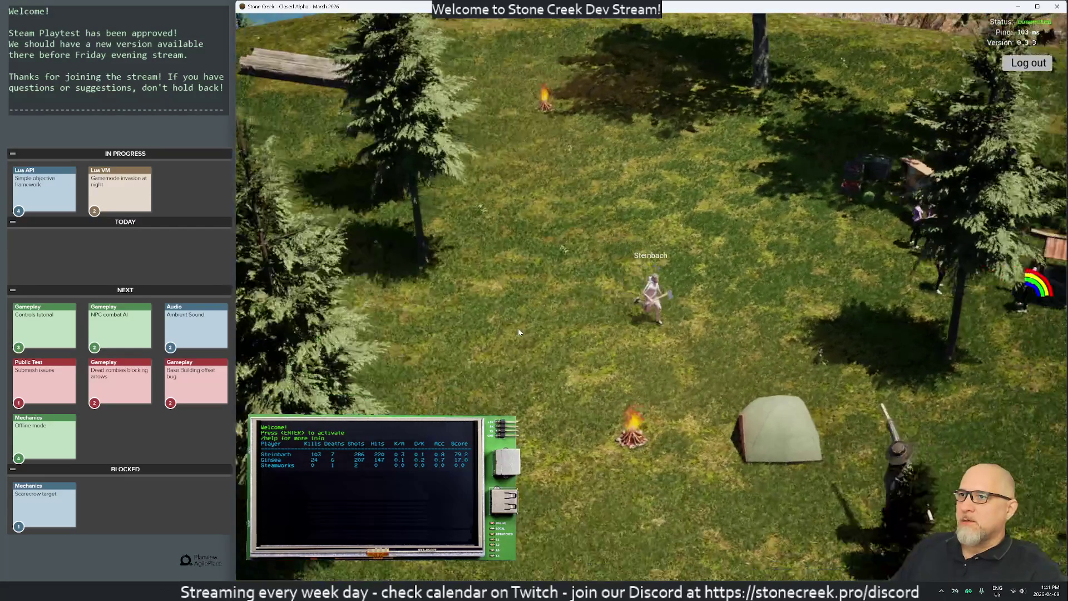
key(Return)
Send the /h help command and walk toward the lower left
text(/home)
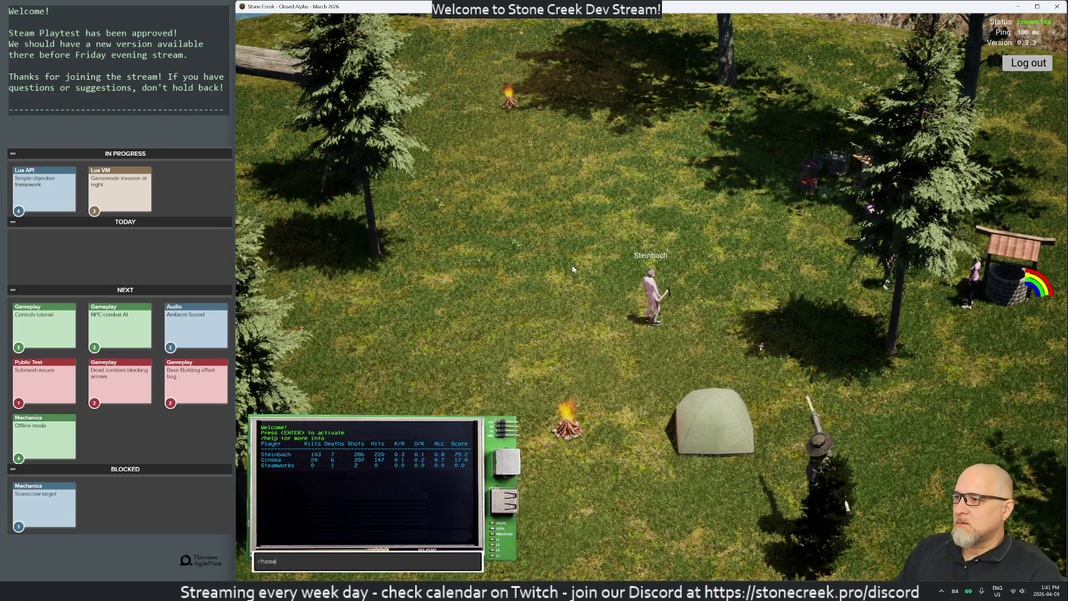
key(Return)
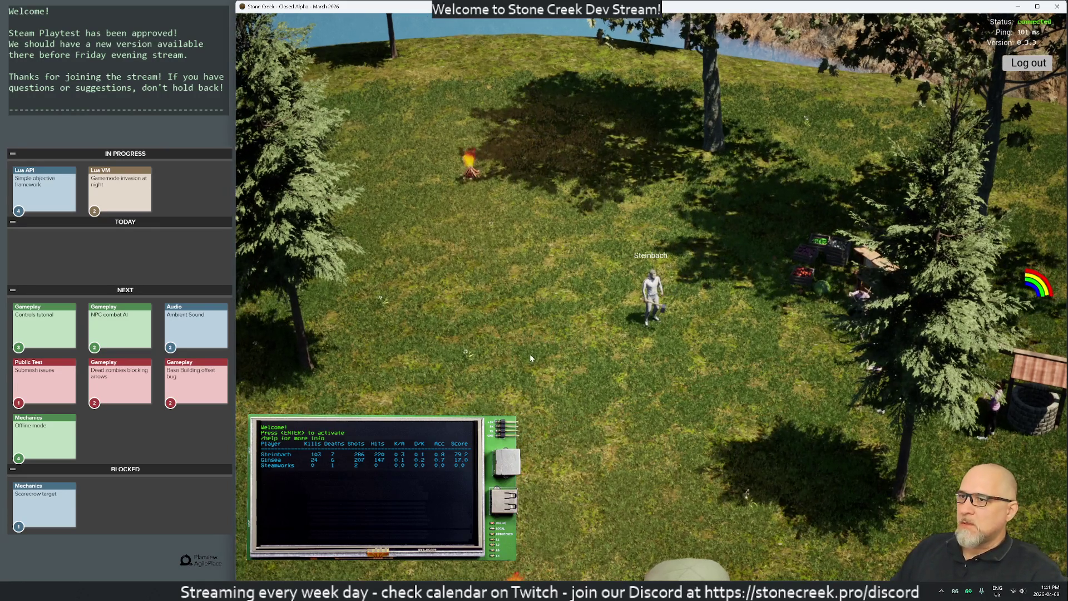
click(437, 365)
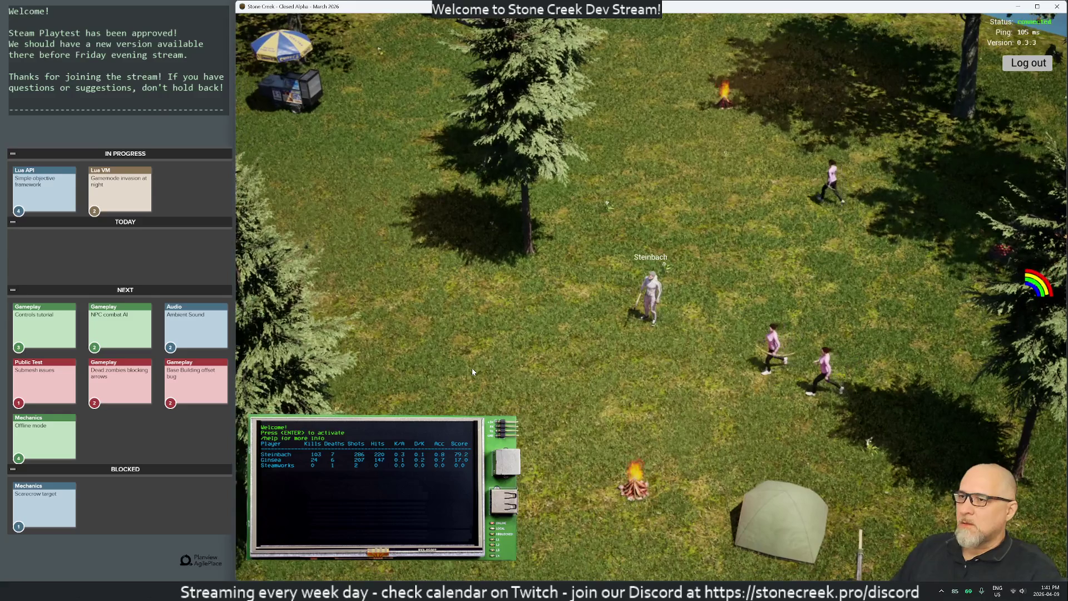
Run /gps and enter the printed location -11788,-14514,2641 in the command line
key(Return)
text(/gps)
key(Return)
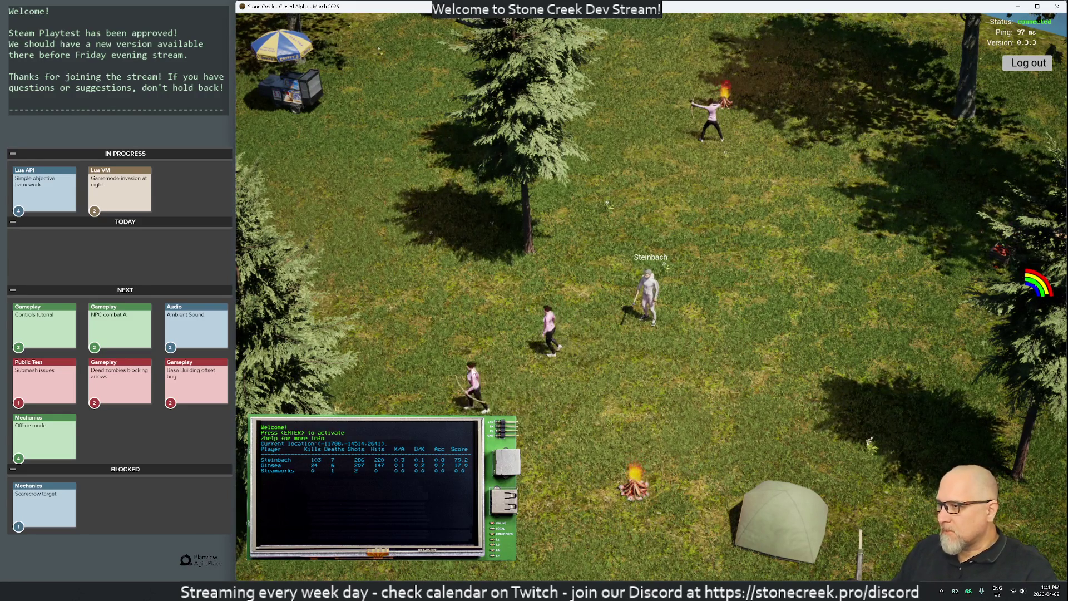
key(Return)
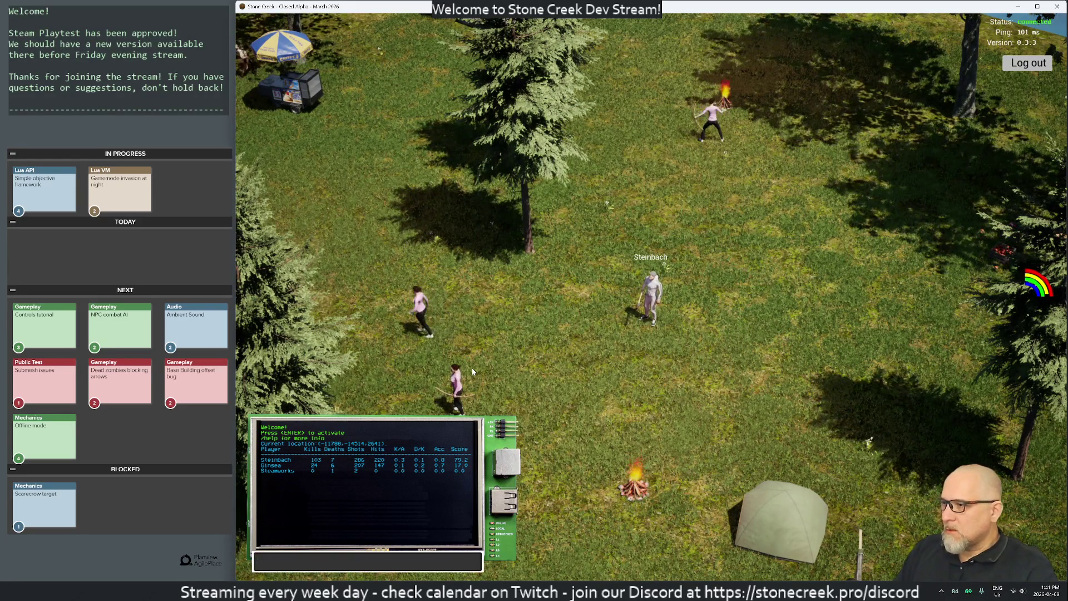
text(-11788,)
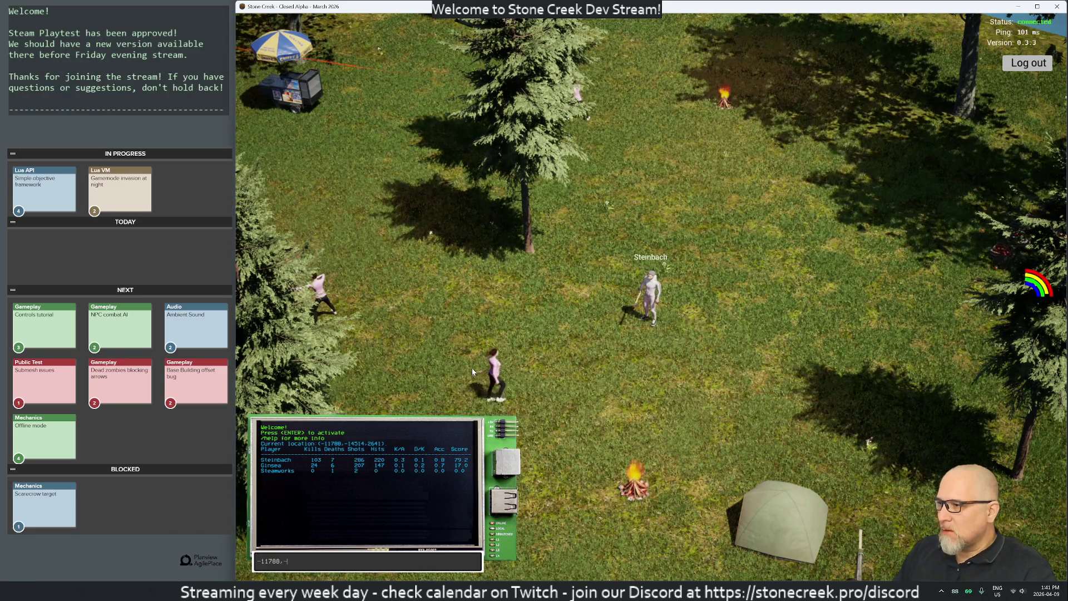
text(-1)
text(4)
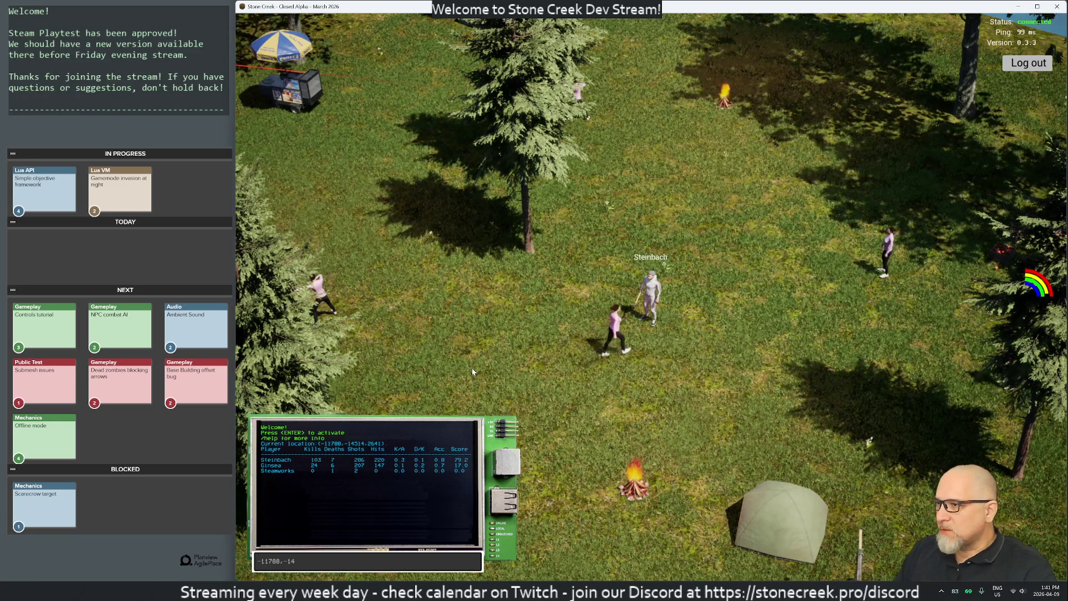
text(514)
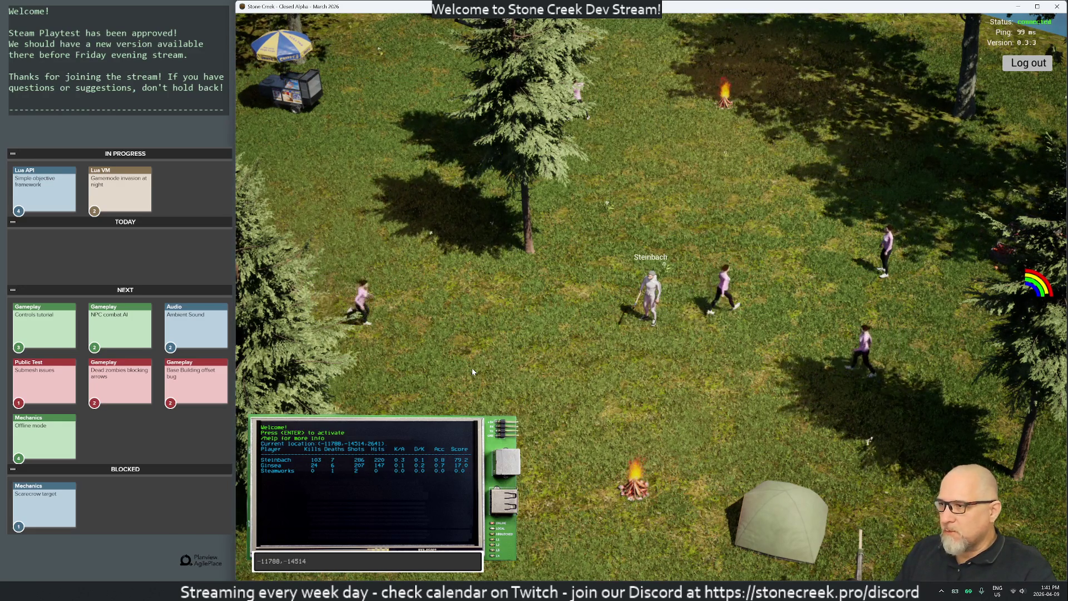
text(,2641)
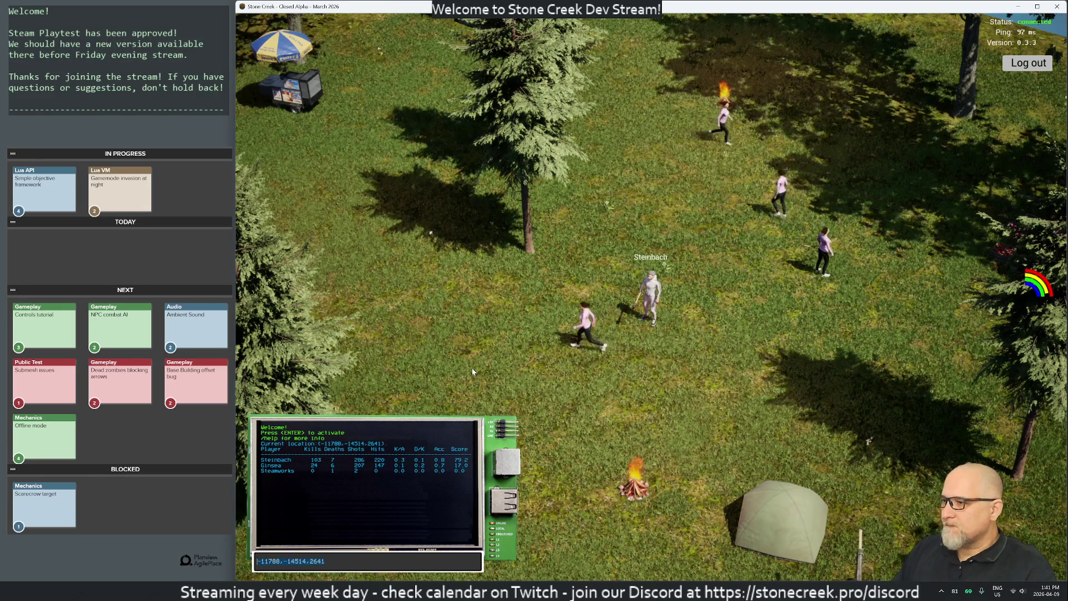
key(Return)
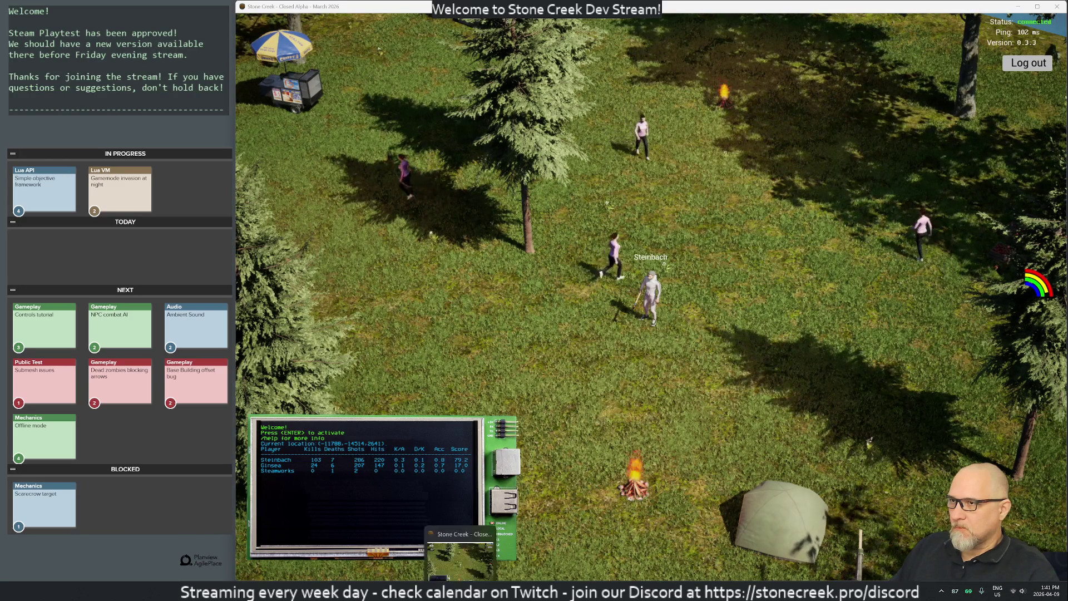
mouse_move(608, 590)
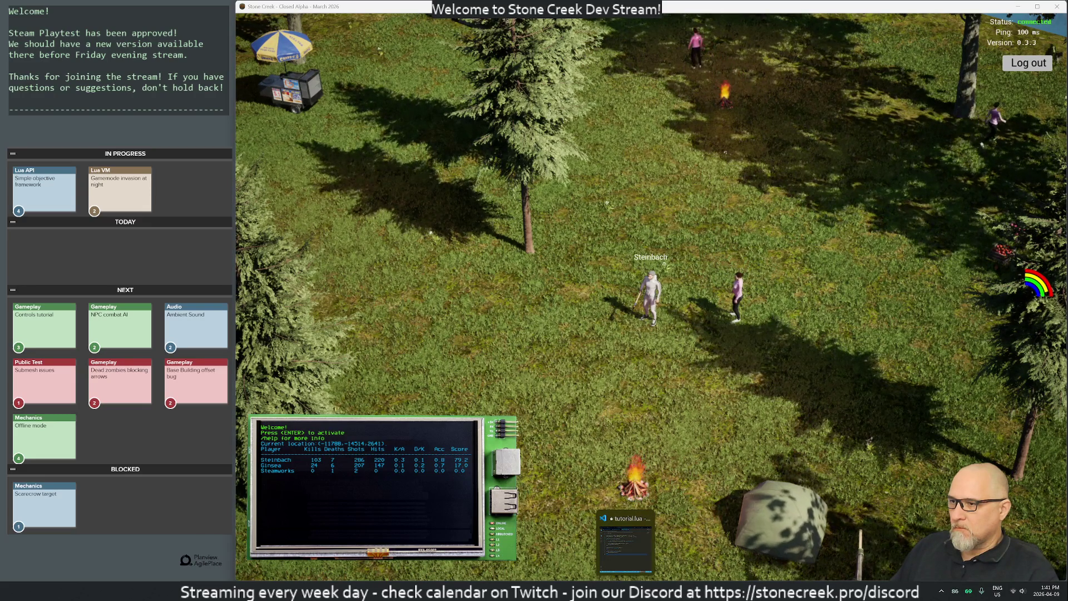
Enter -11788,-14514,2641 with radius 2m on a second line in cell G4
mouse_move(529, 590)
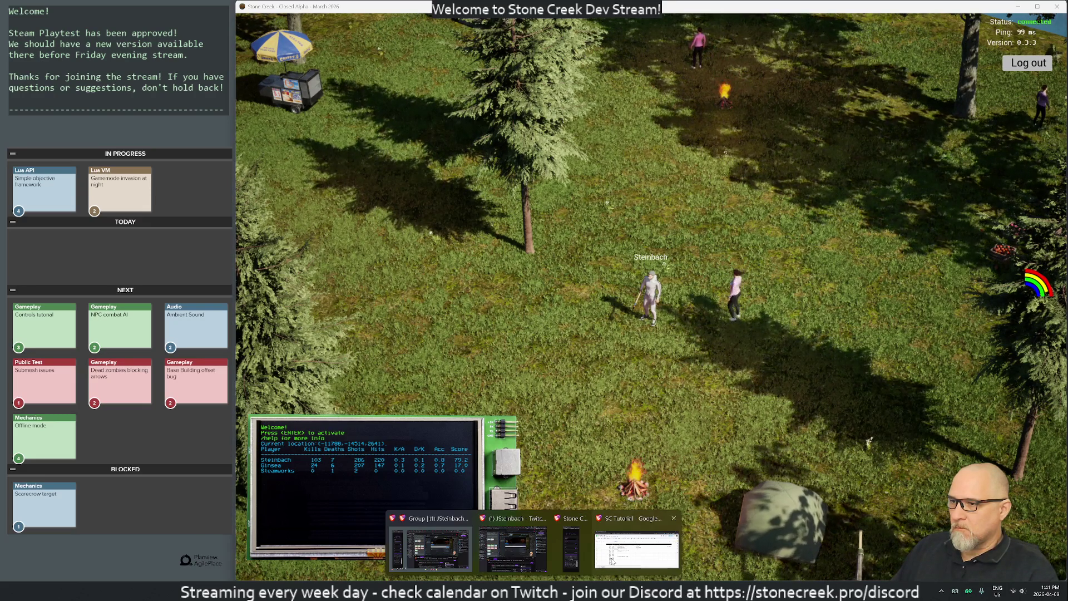
click(616, 537)
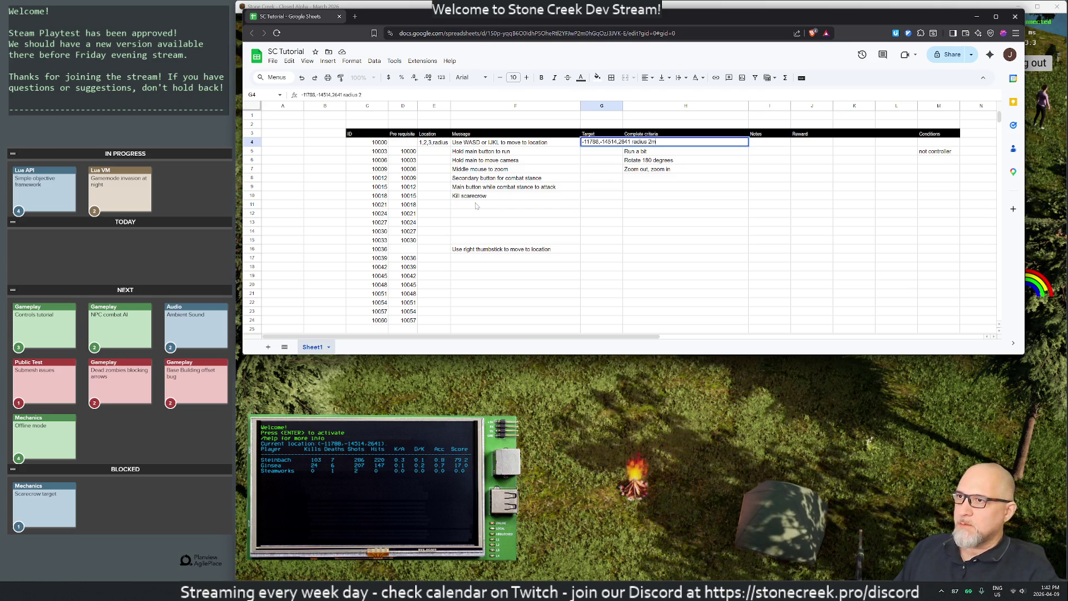
key(Return)
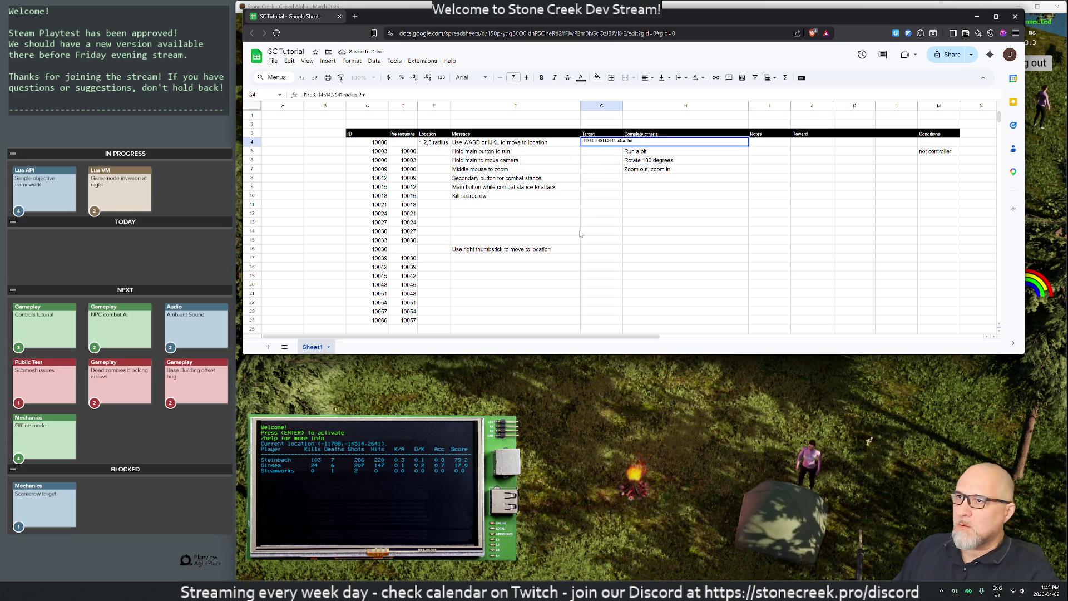
key(Return)
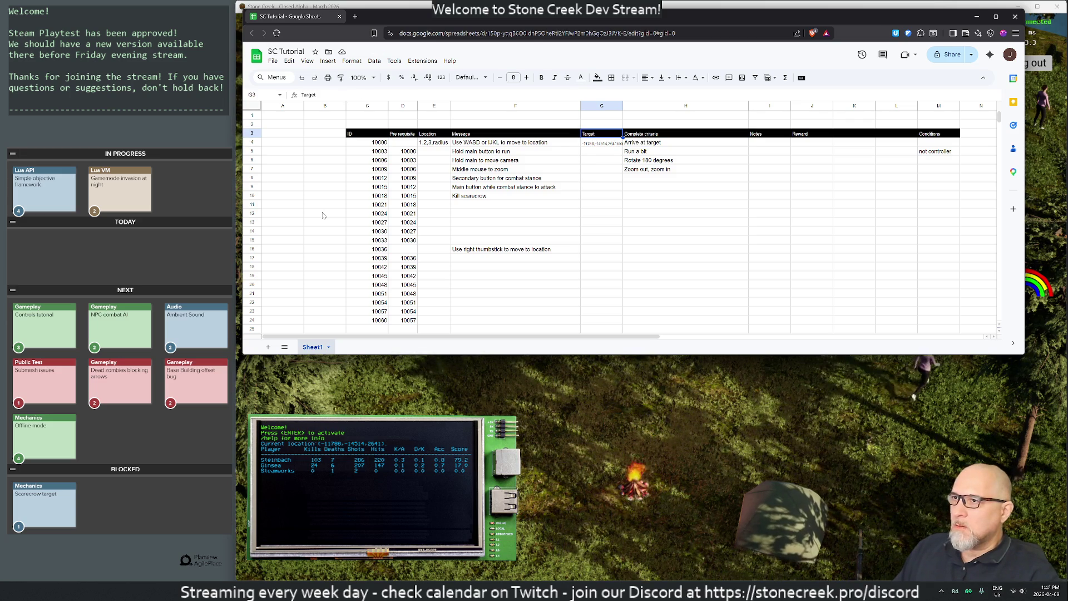
double_click(591, 146)
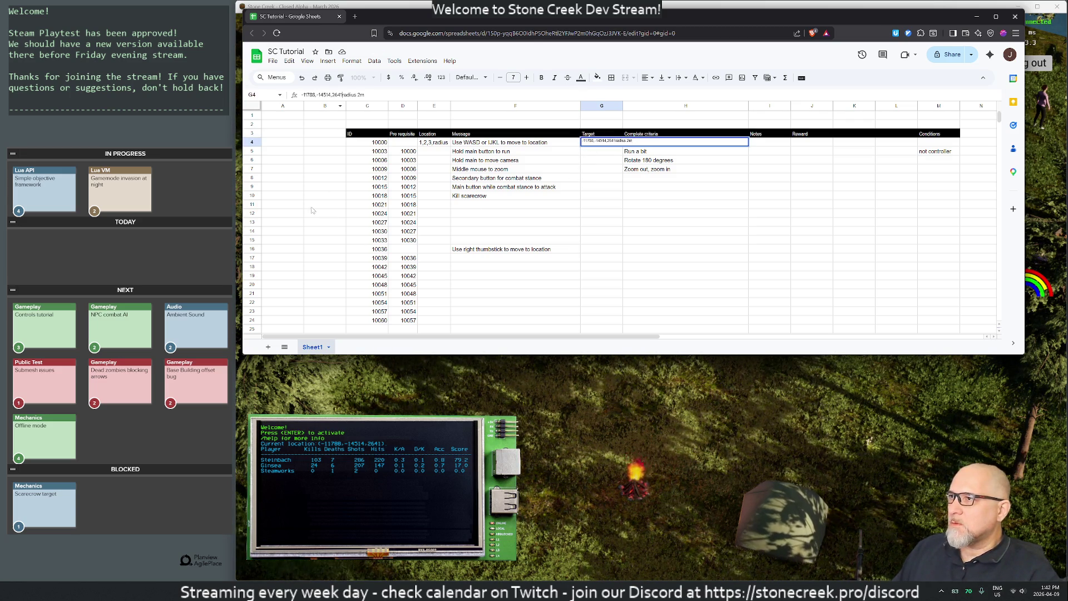
key(alt+Return)
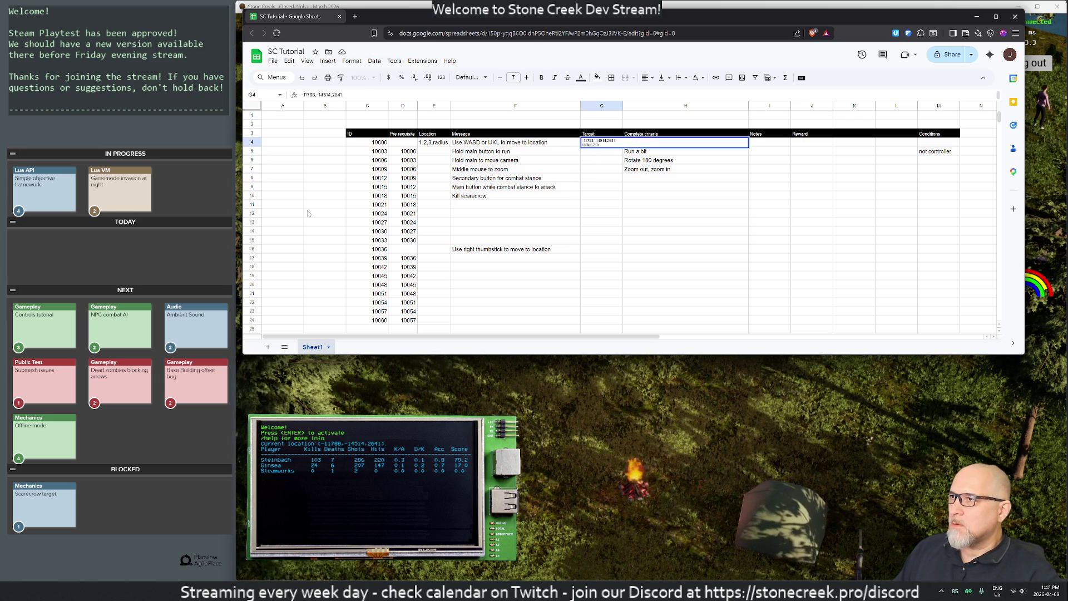
key(Return)
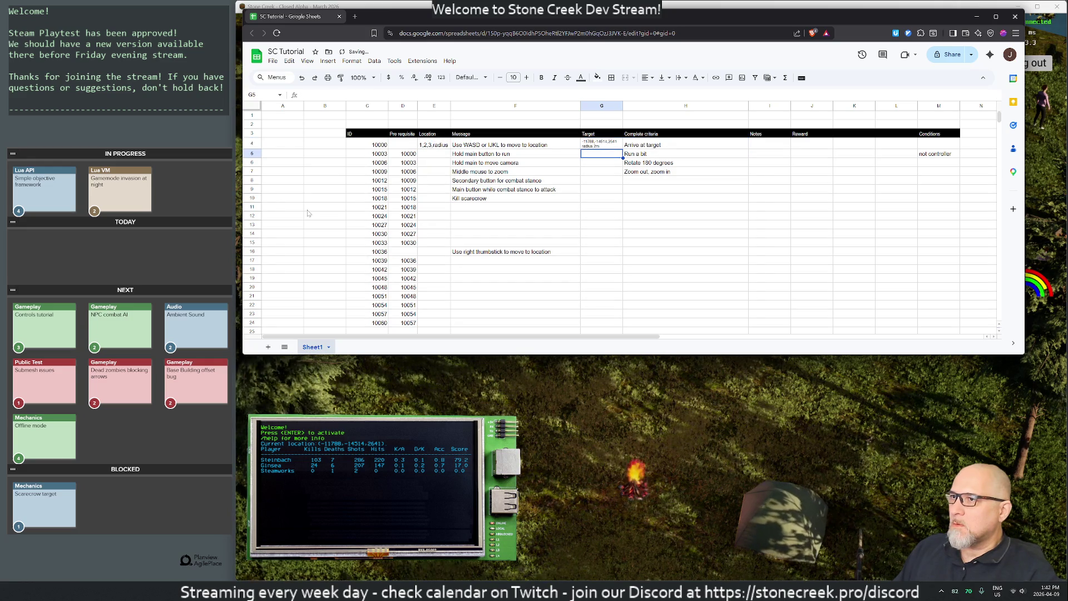
Look at the row-height settings for rows 4 and 6, then set row 4 to 21 px
click(252, 144)
right_click(251, 144)
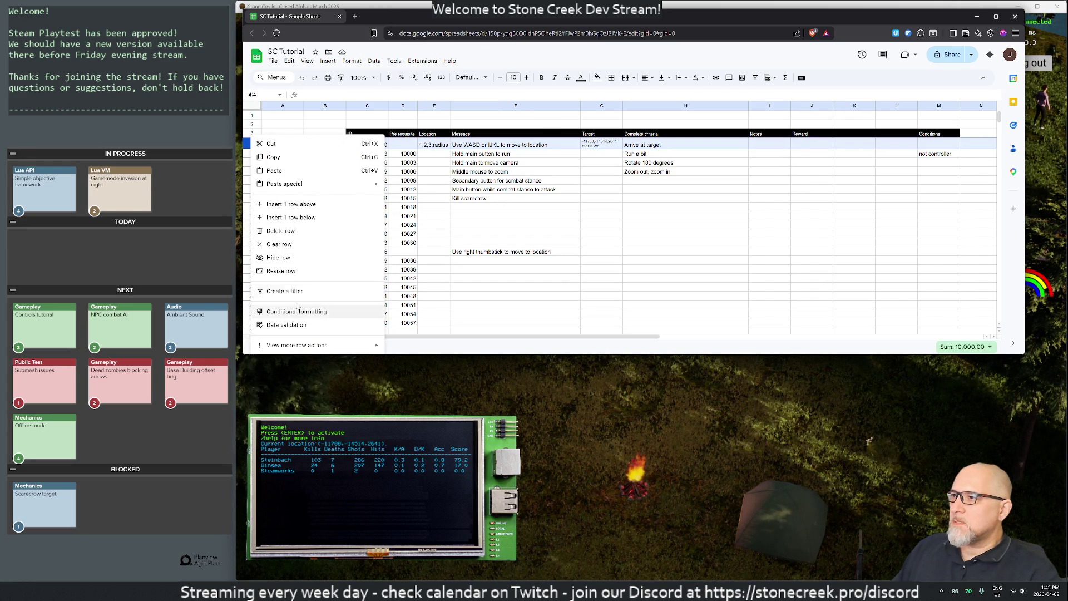
click(281, 270)
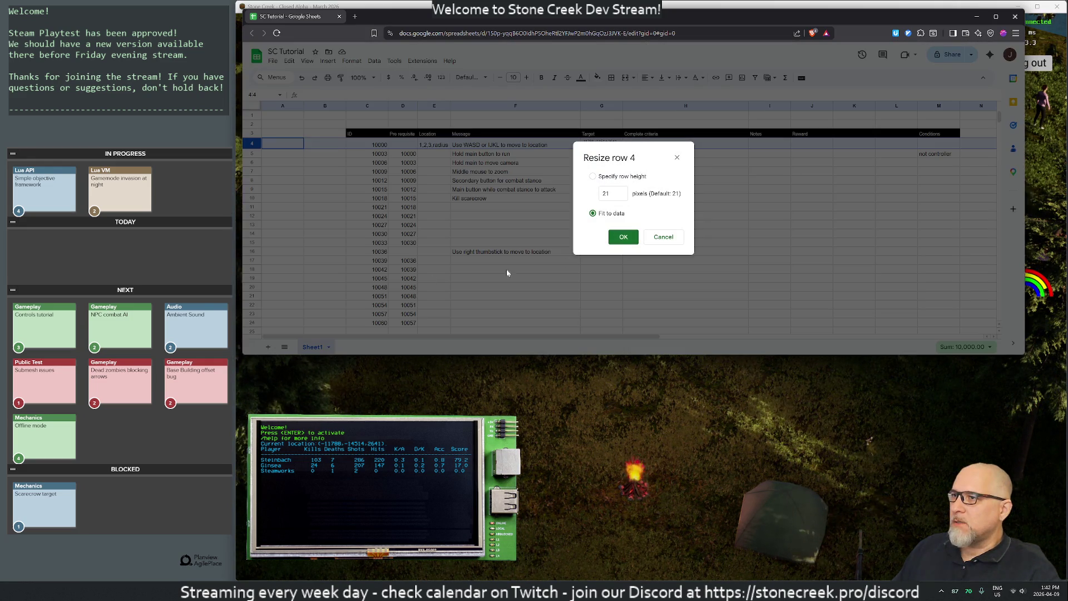
click(660, 241)
right_click(252, 162)
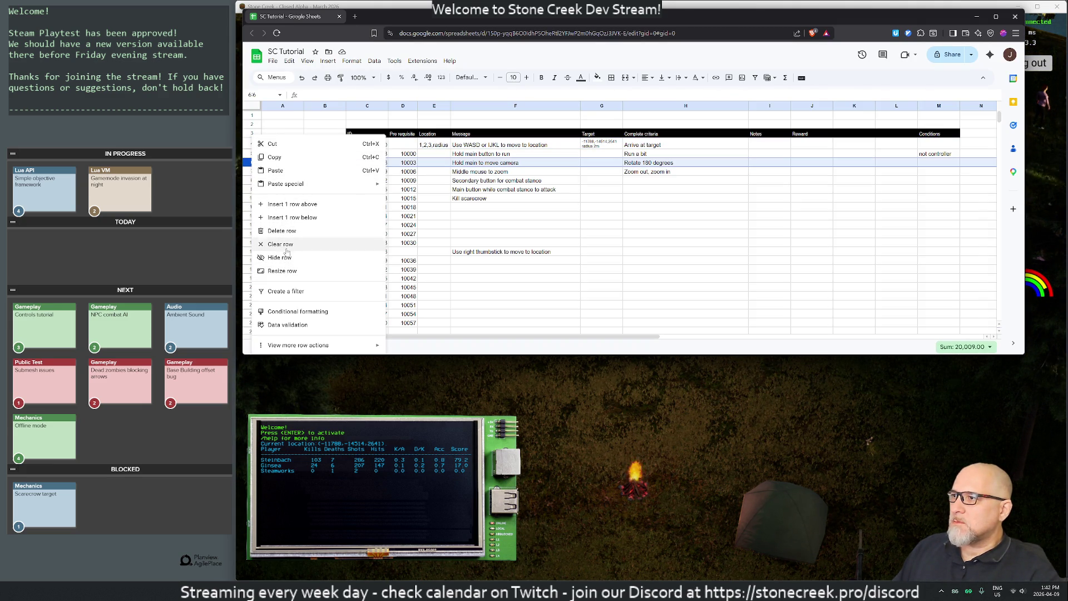
click(284, 271)
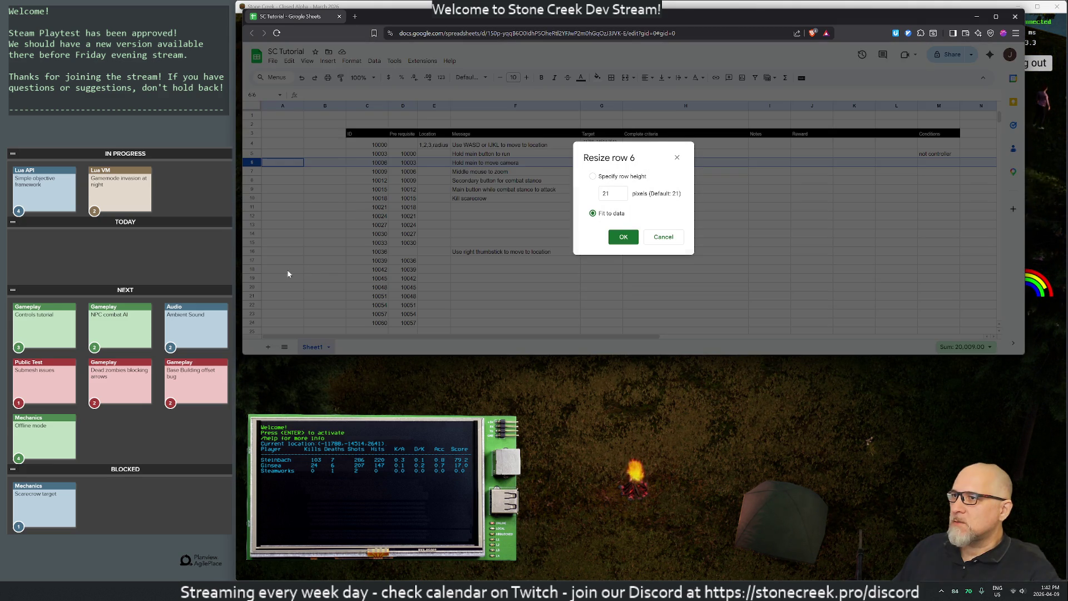
click(662, 242)
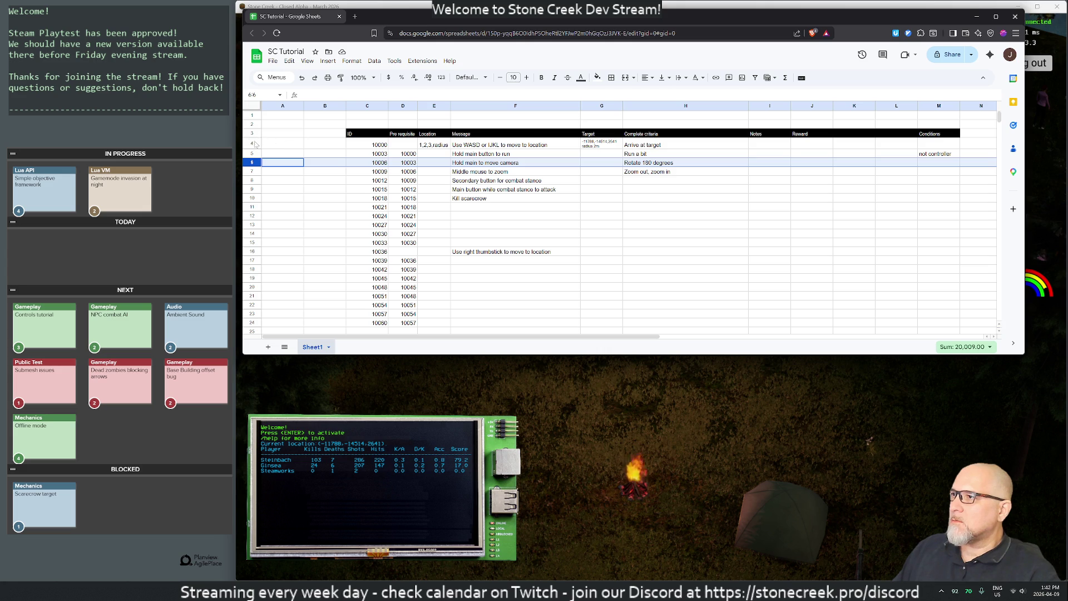
click(251, 144)
right_click(252, 143)
click(281, 270)
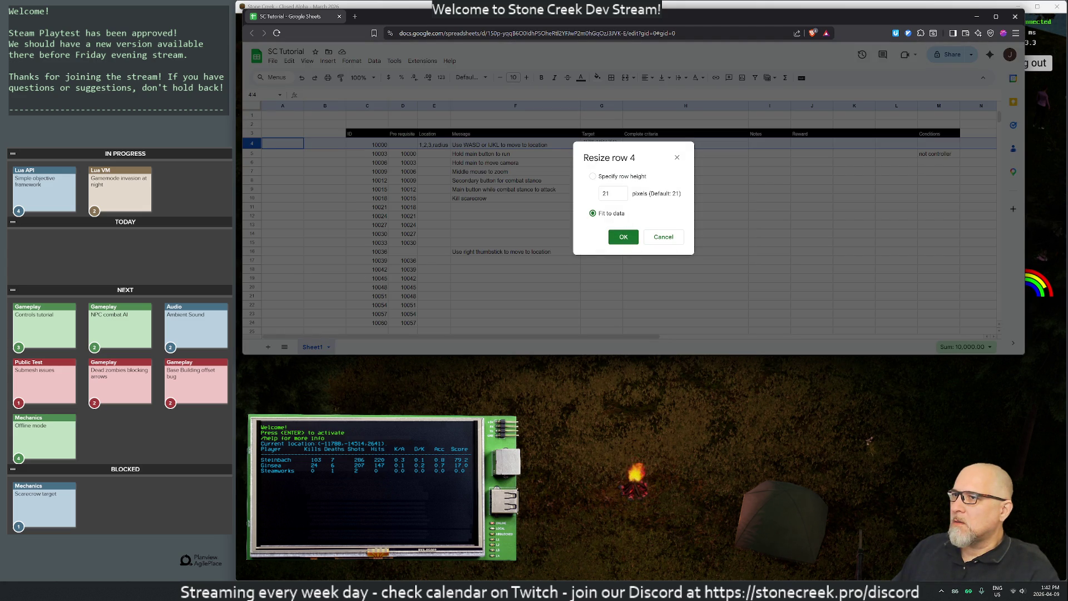
click(593, 176)
click(612, 193)
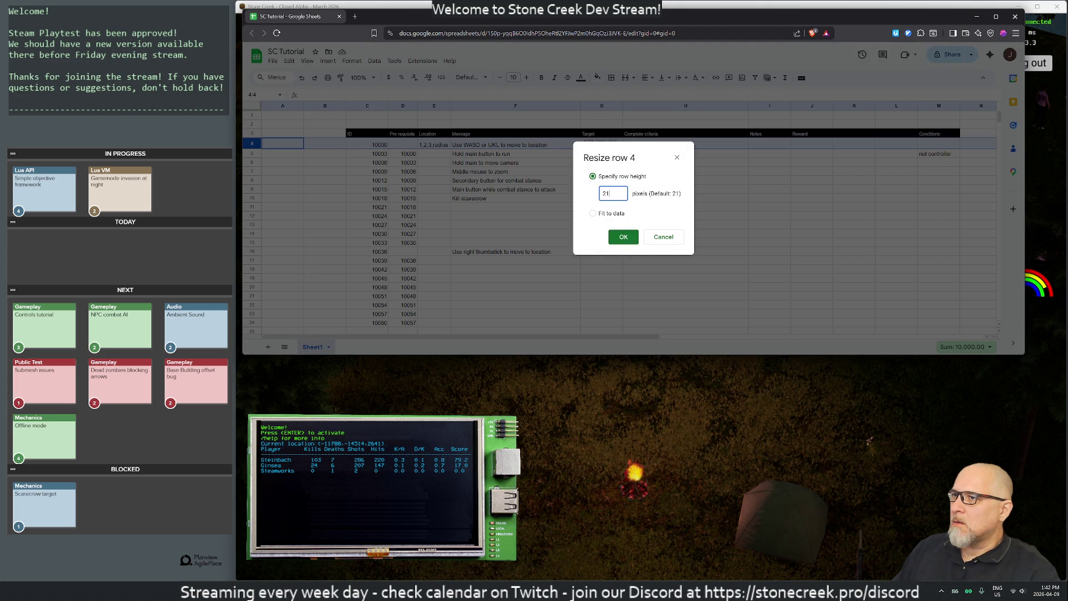
click(624, 237)
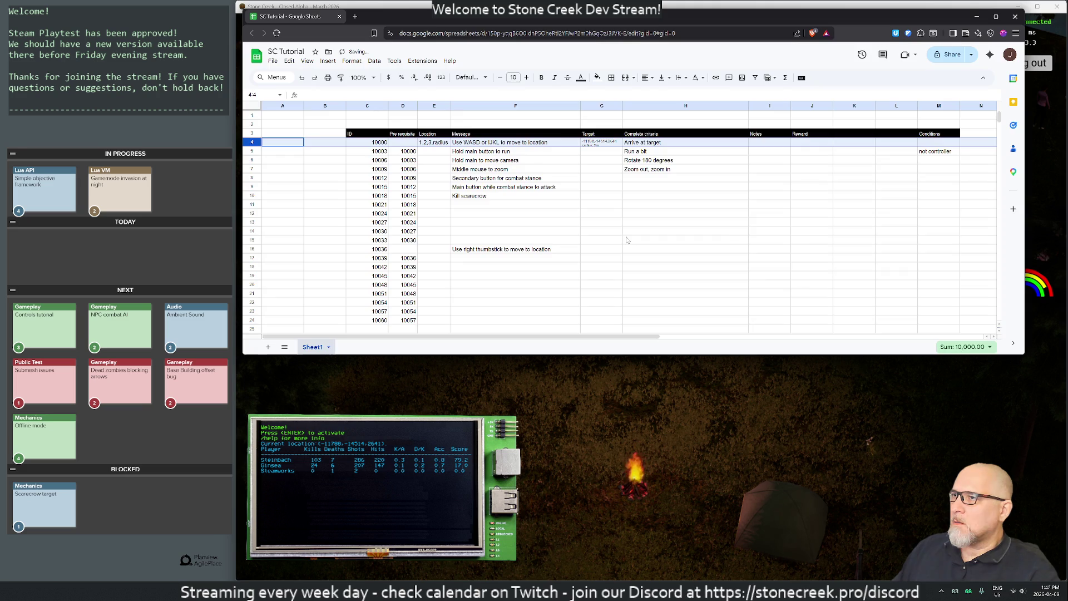
Try fit-to-data on row 4, then give it an exact height of 27 px
right_click(251, 142)
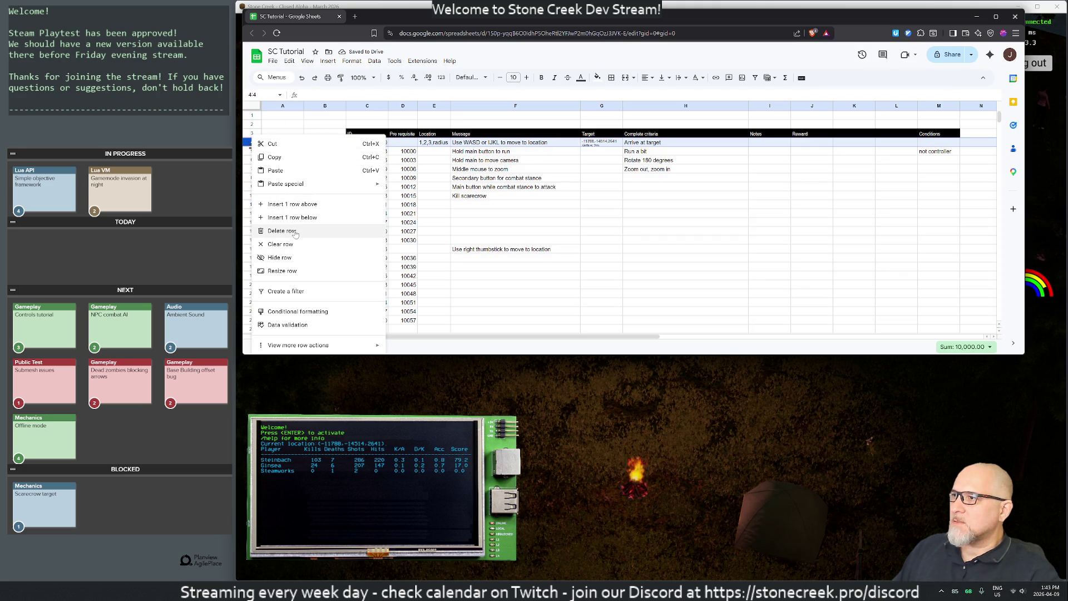
click(295, 271)
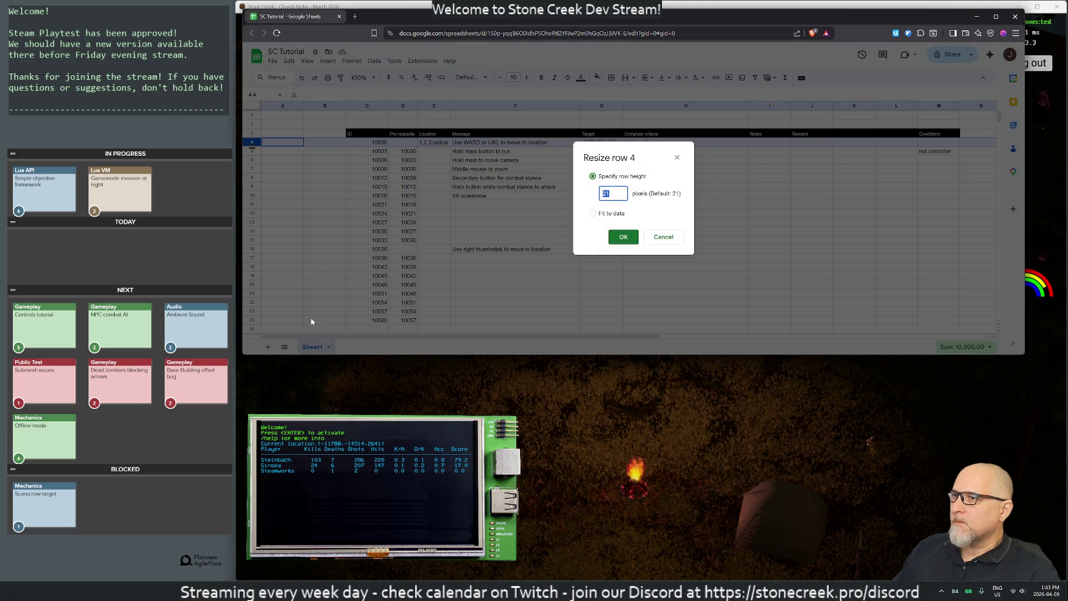
key(Return)
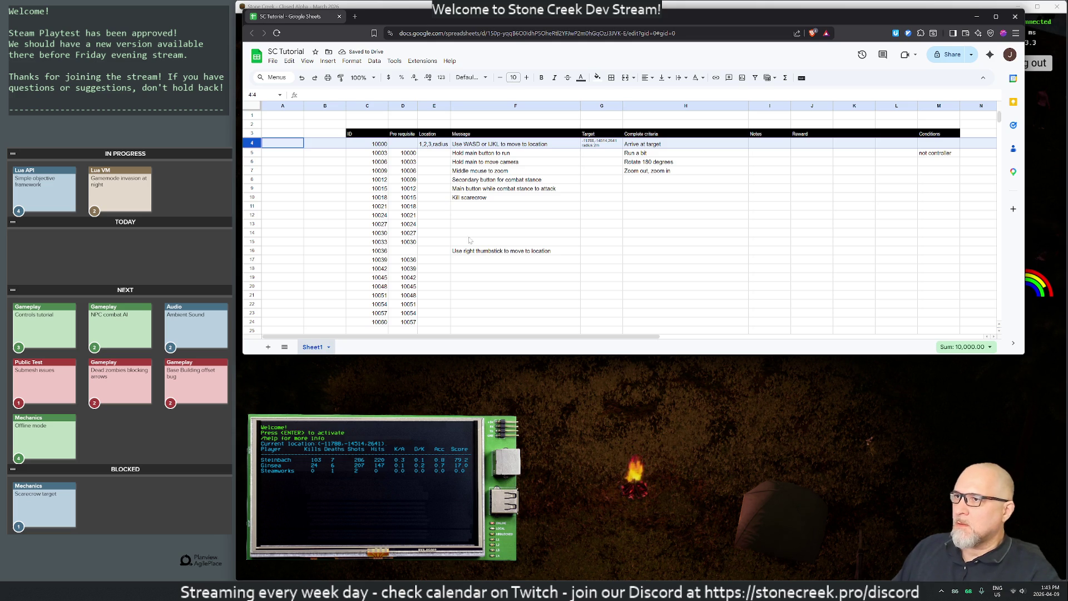
right_click(250, 144)
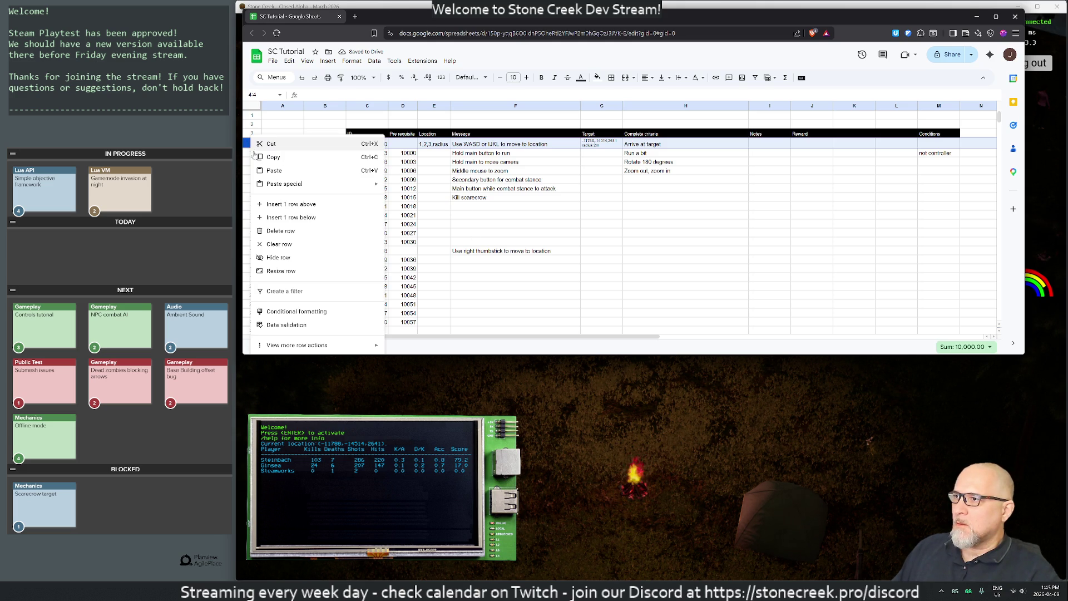
click(281, 271)
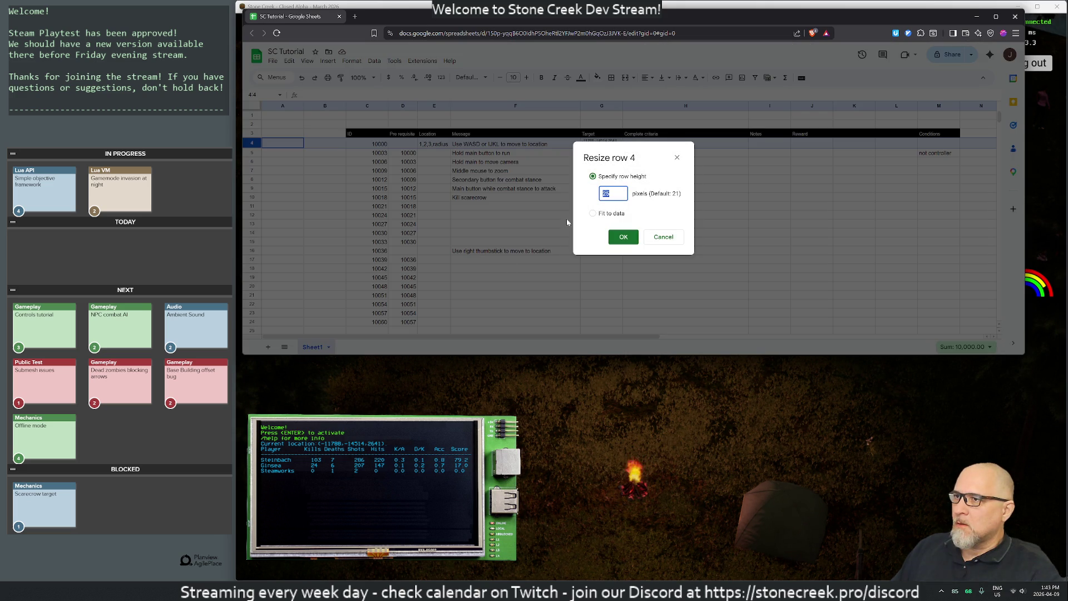
click(593, 213)
click(619, 238)
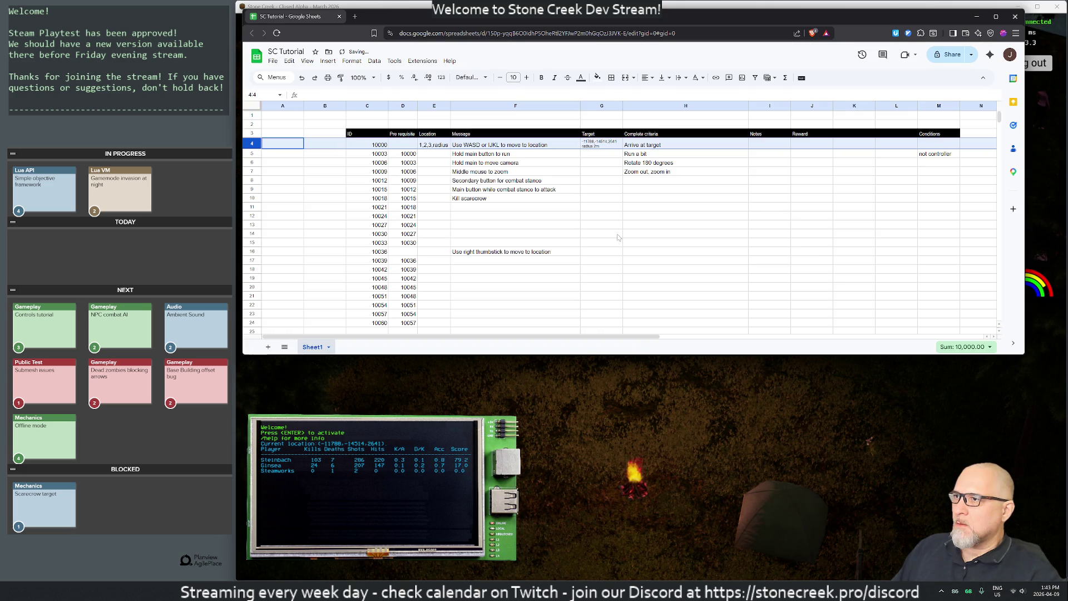
right_click(249, 144)
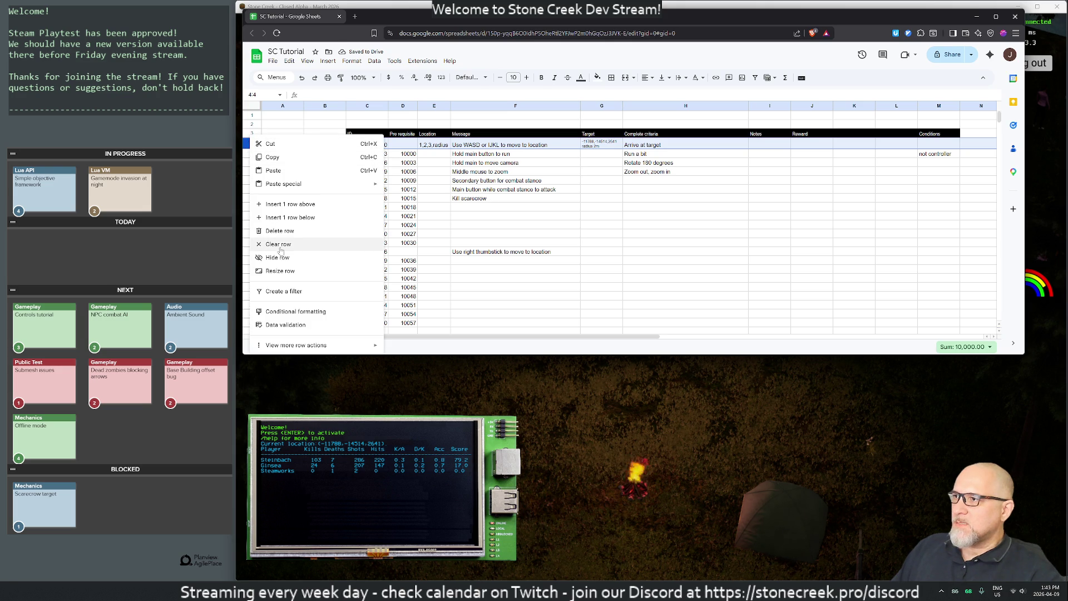
click(283, 270)
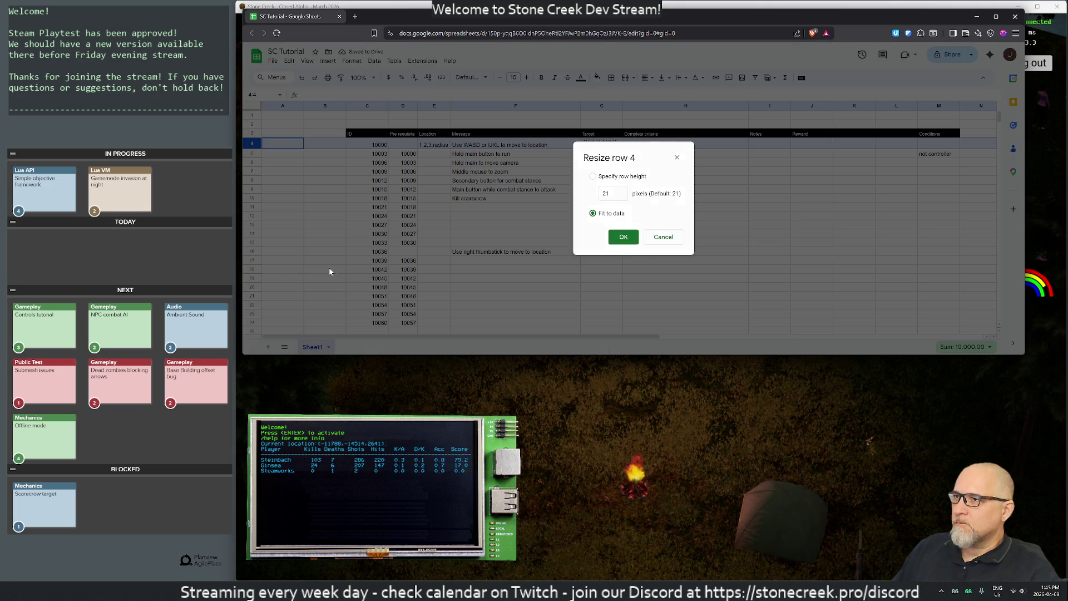
click(612, 193)
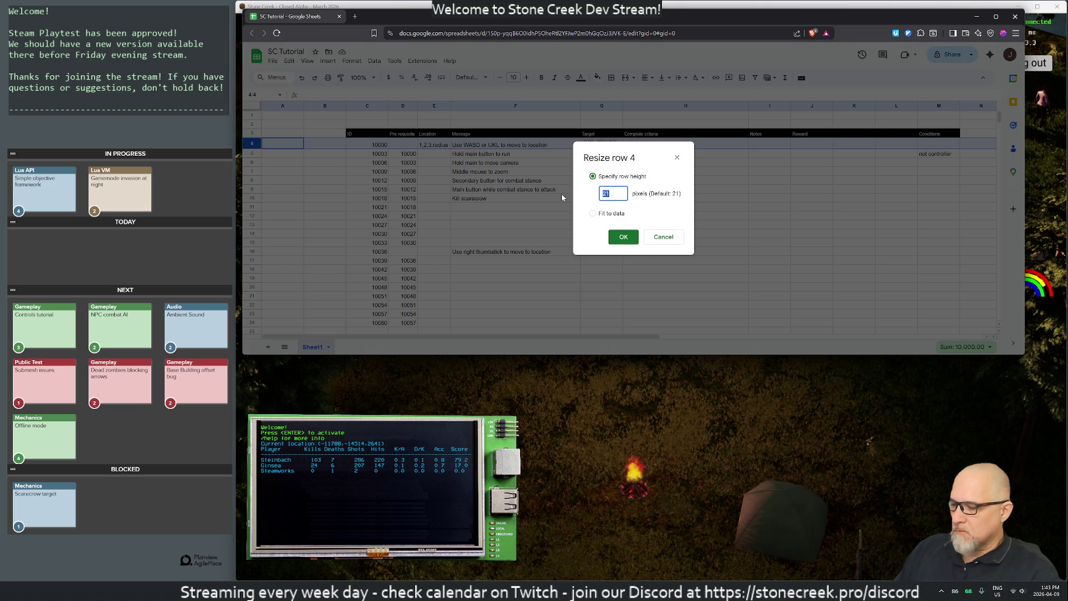
text(27)
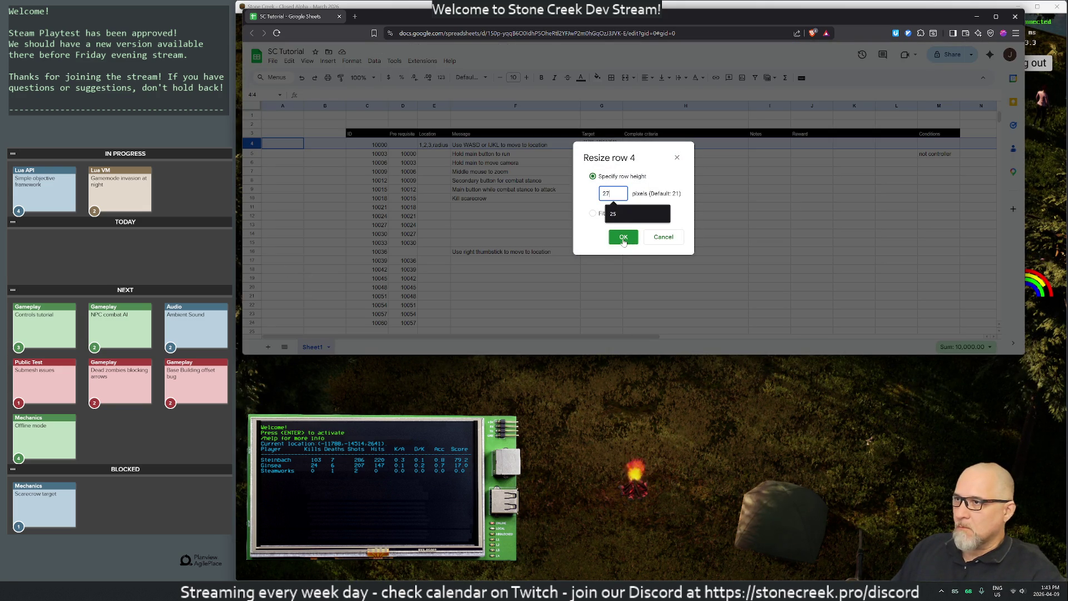
click(624, 240)
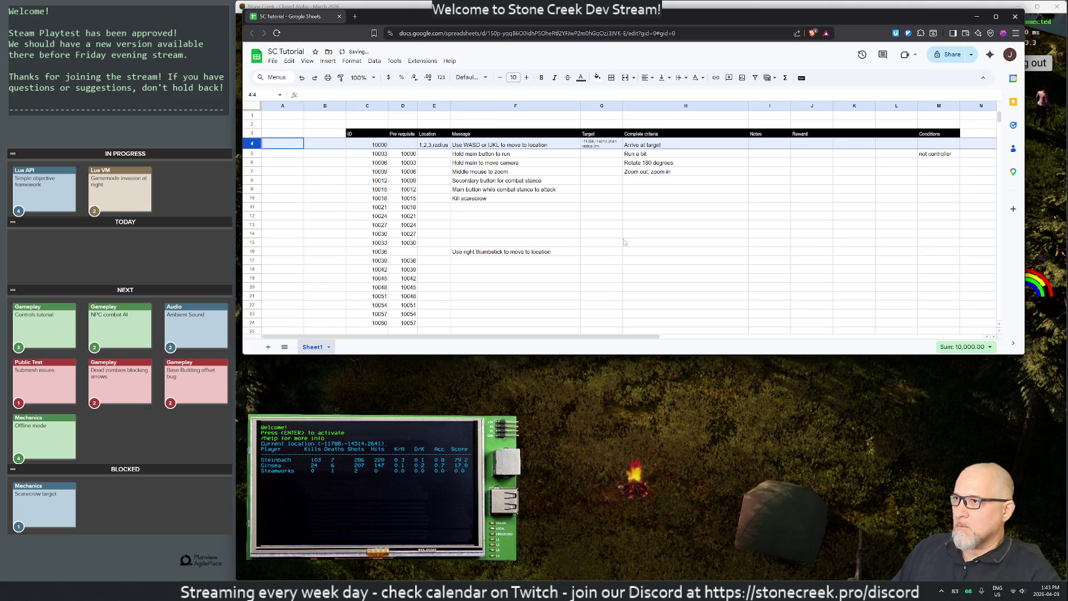
click(516, 163)
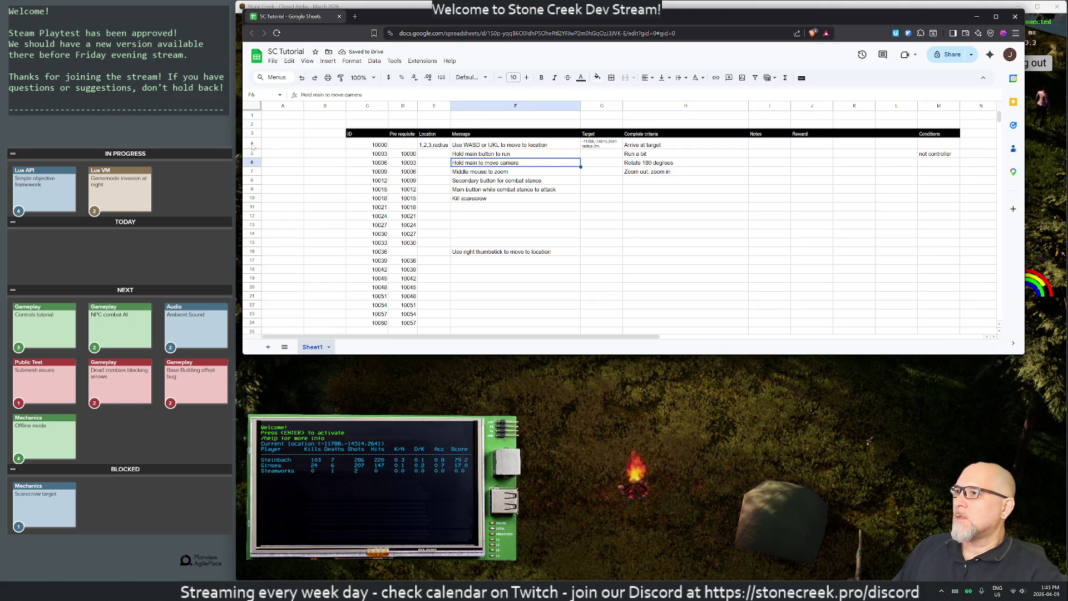
Resize rows 4–24 to an exact height of 27 px
drag(257, 146, 265, 328)
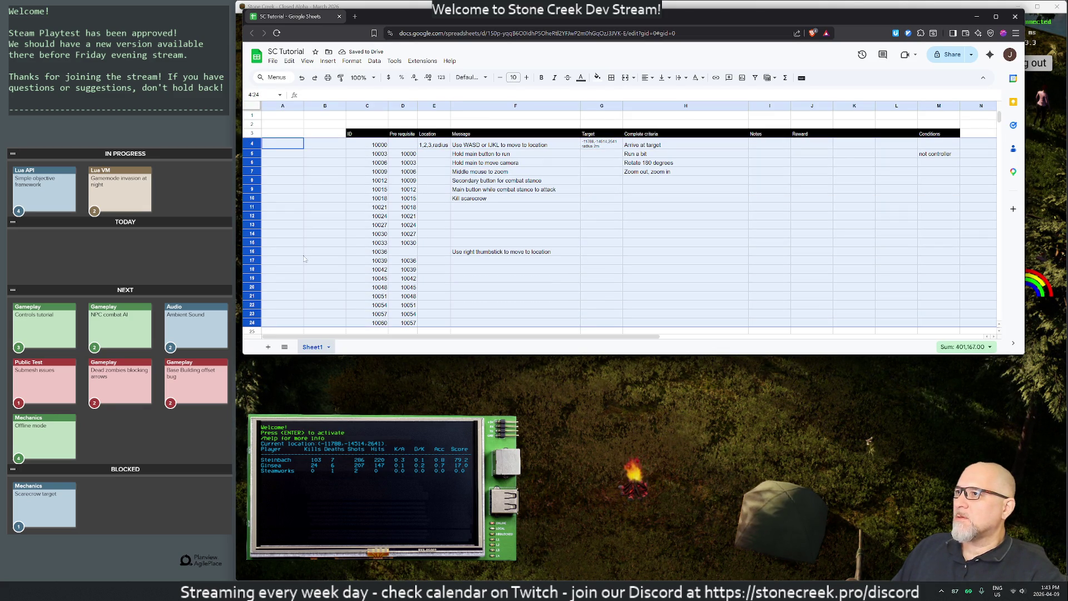
right_click(253, 320)
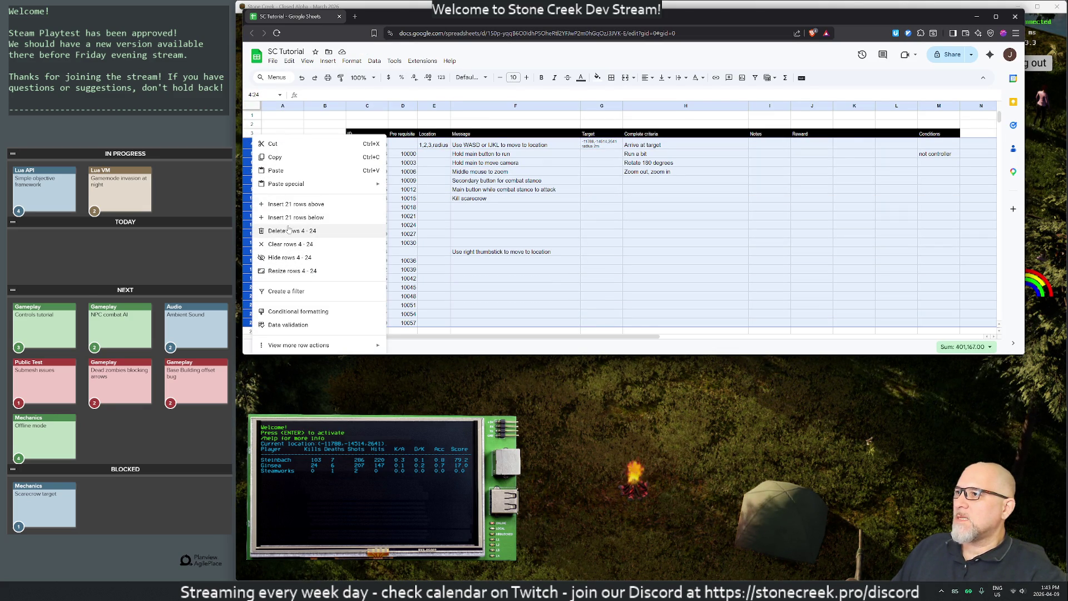
click(288, 271)
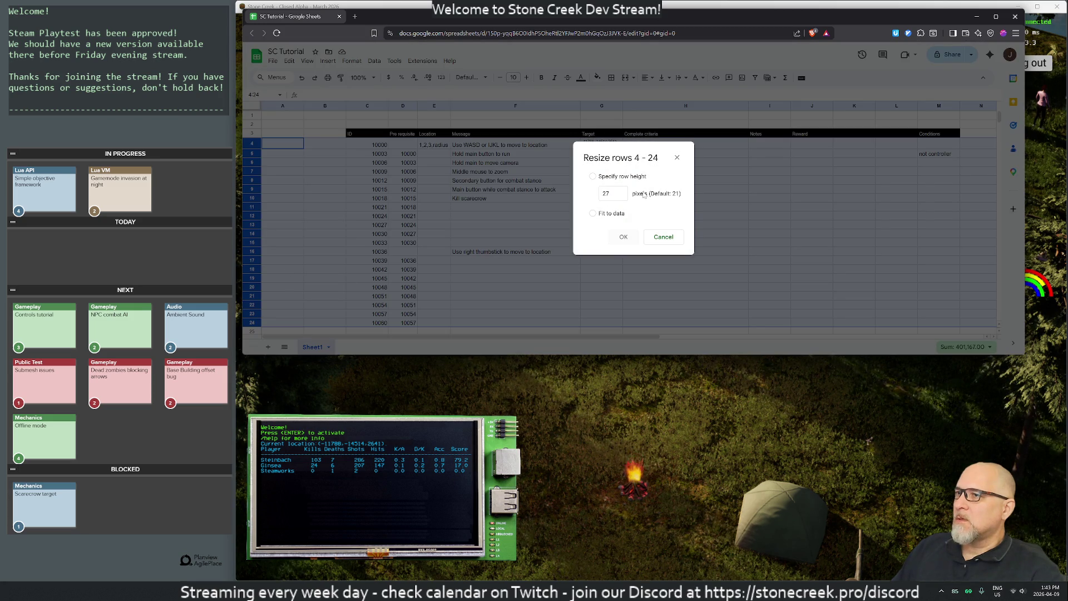
click(593, 176)
click(623, 242)
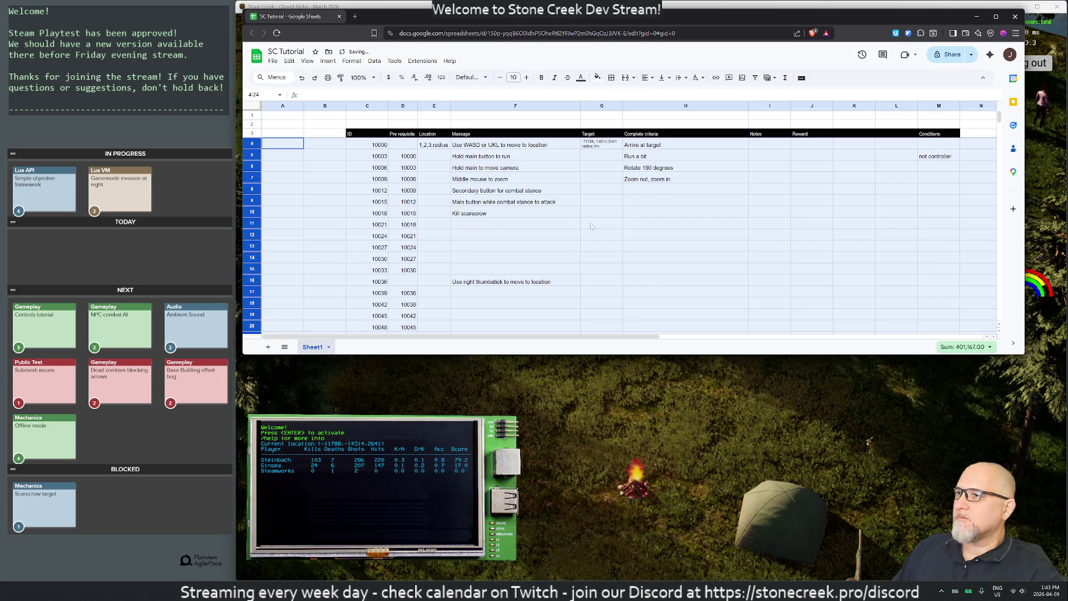
click(640, 223)
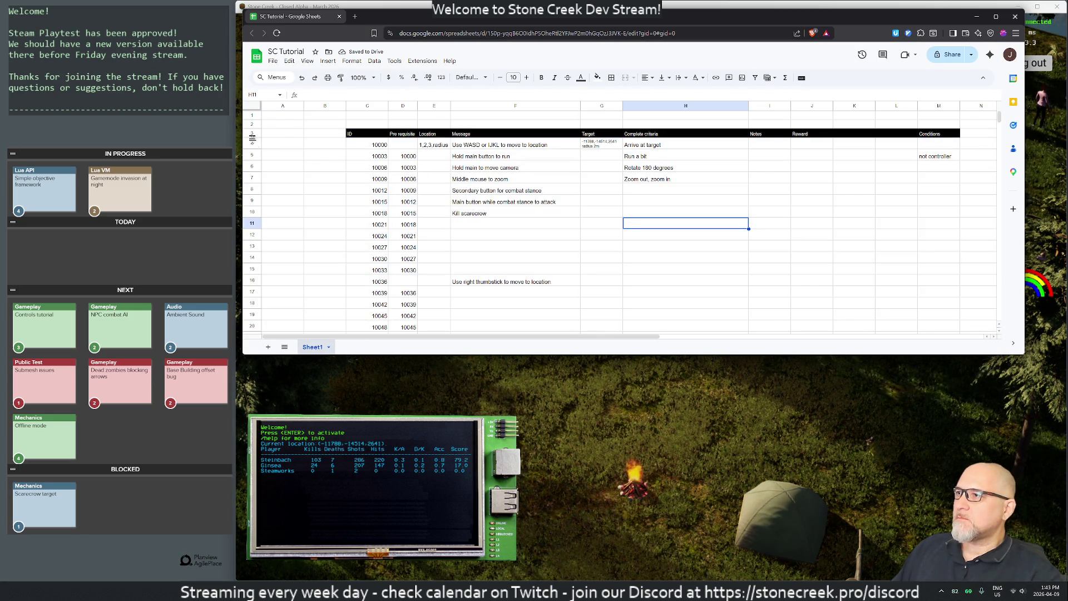
Resize rows 1–144 to an exact height of 27 px
click(250, 107)
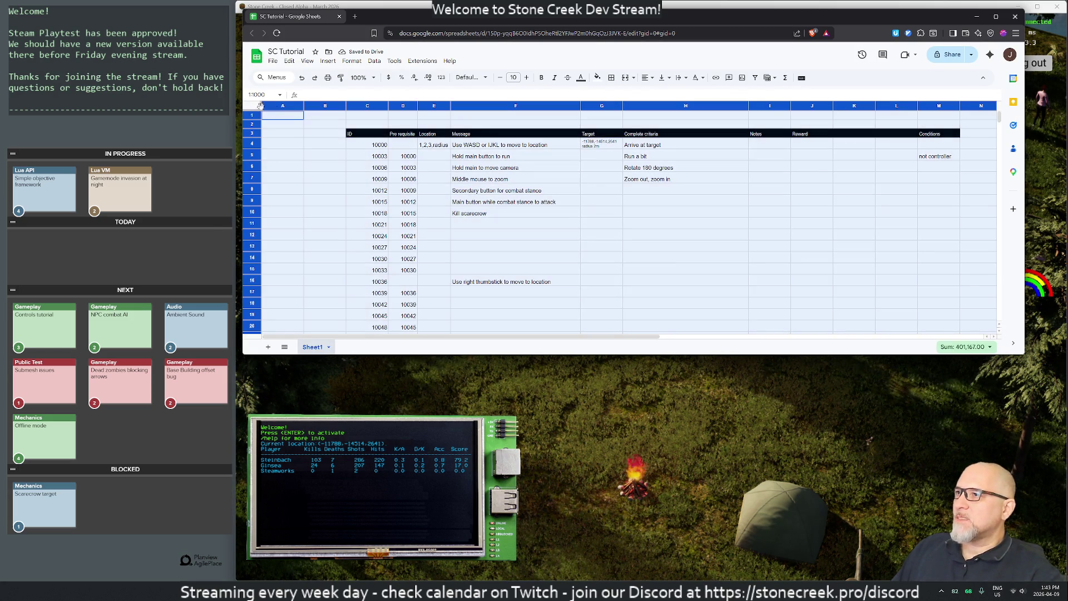
right_click(254, 136)
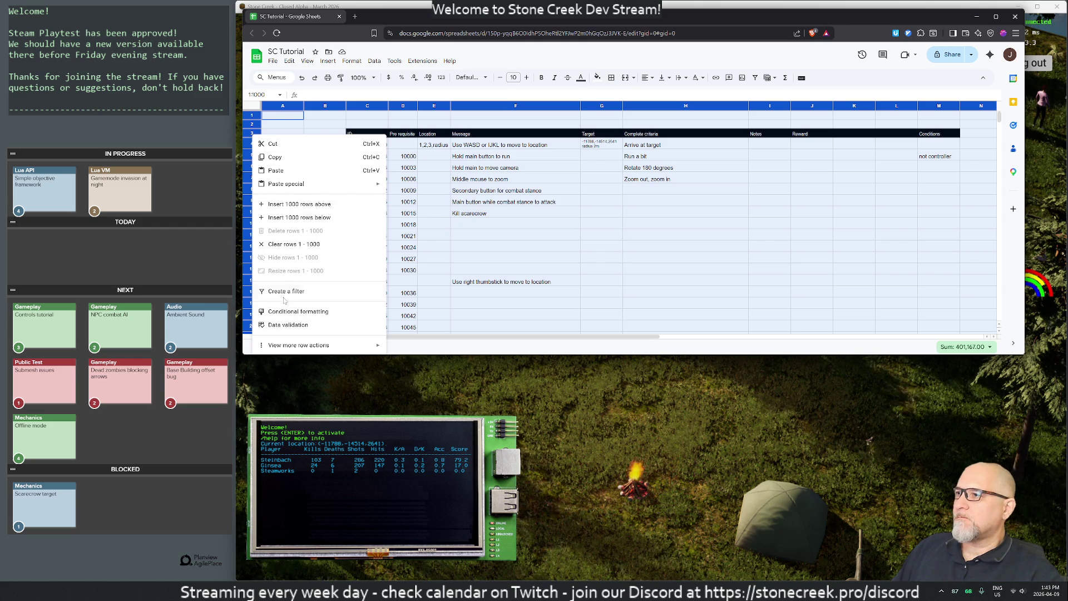
click(478, 213)
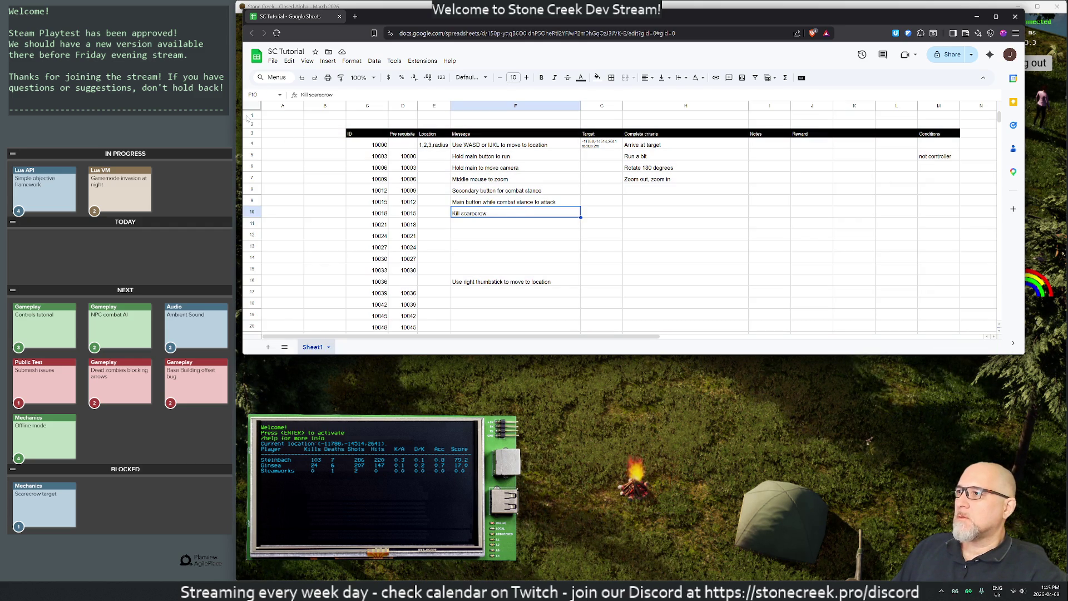
mouse_move(252, 115)
mouse_down()
mouse_move(259, 329)
mouse_move(252, 249)
mouse_up()
right_click(252, 249)
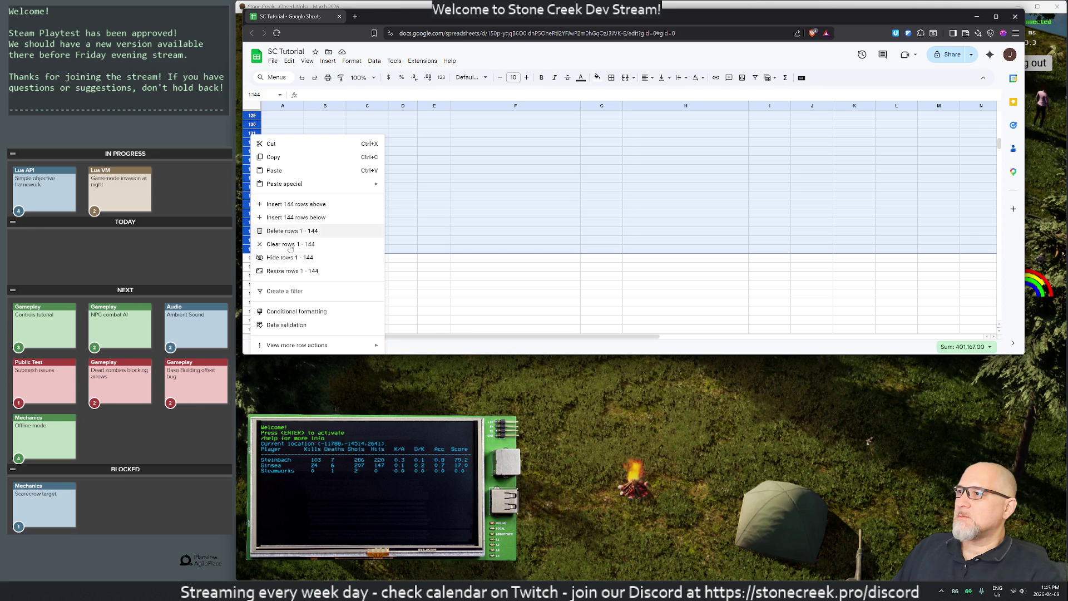
click(290, 270)
click(593, 176)
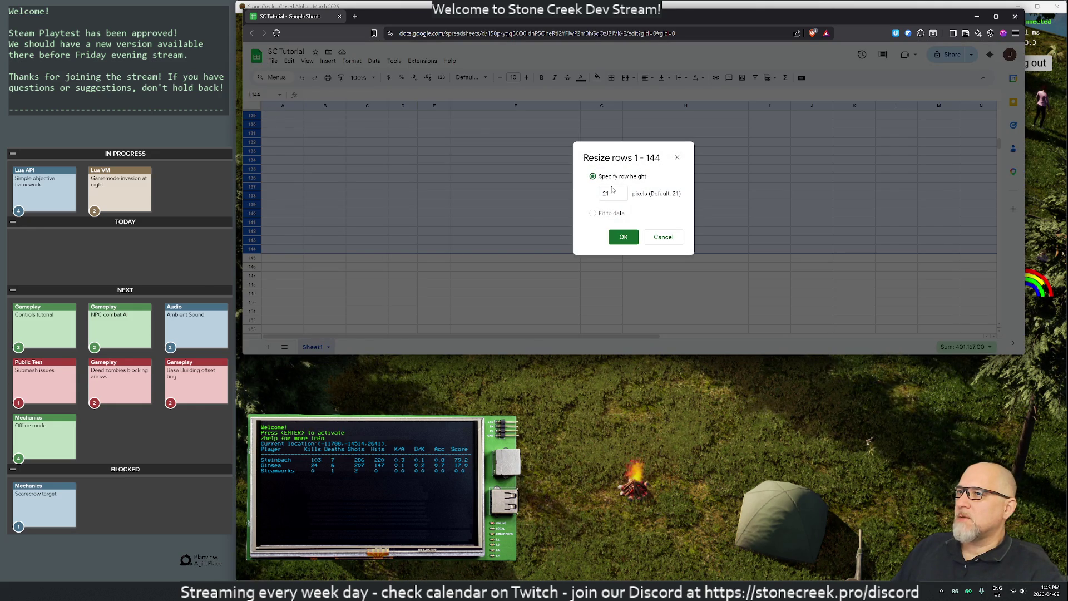
text(27)
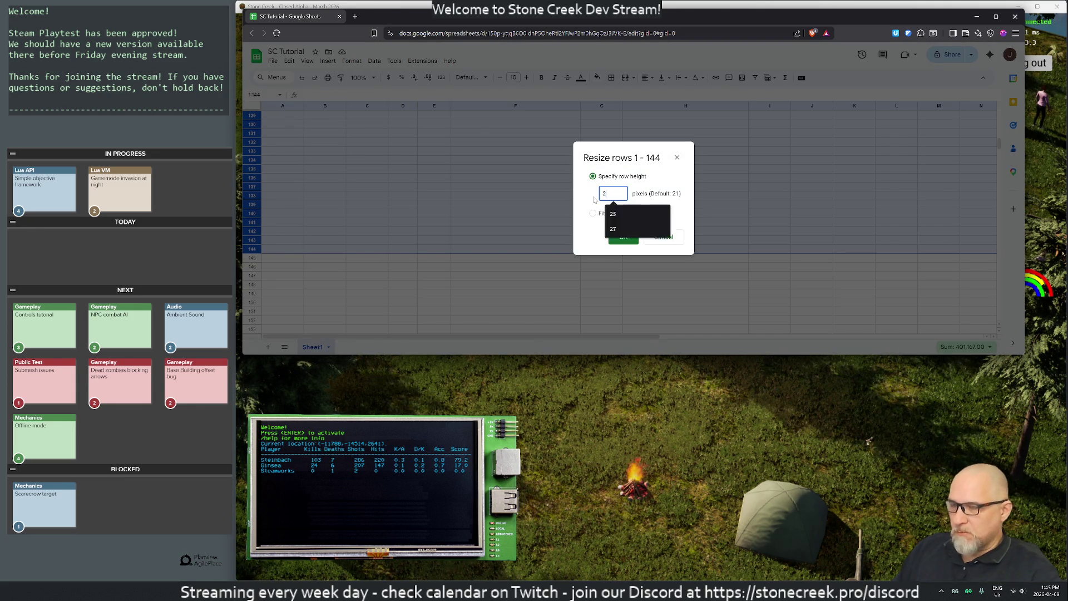
click(624, 237)
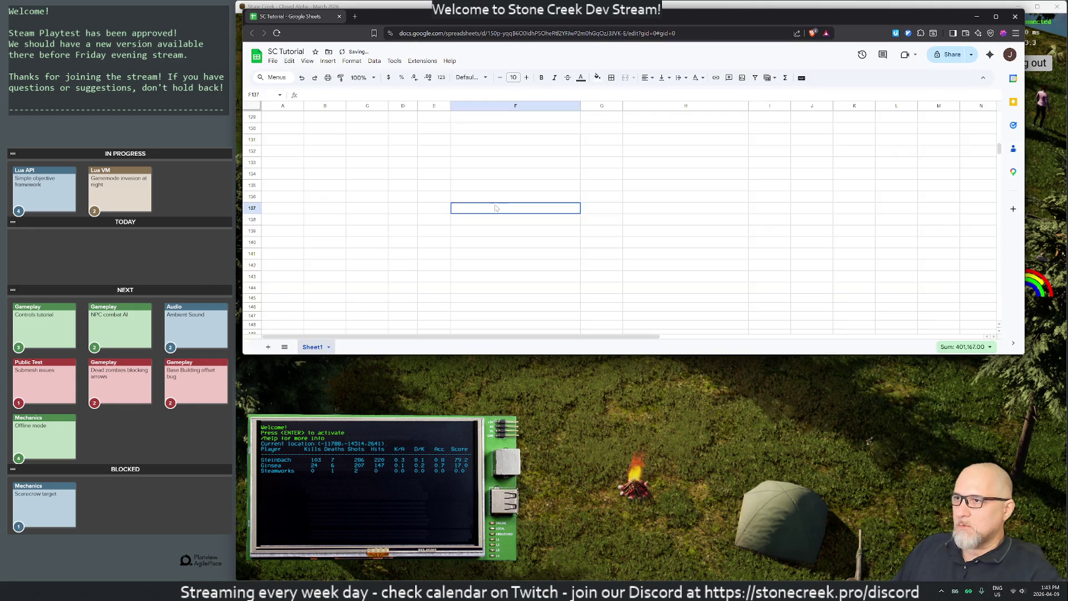
scroll(491, 203, up, 5)
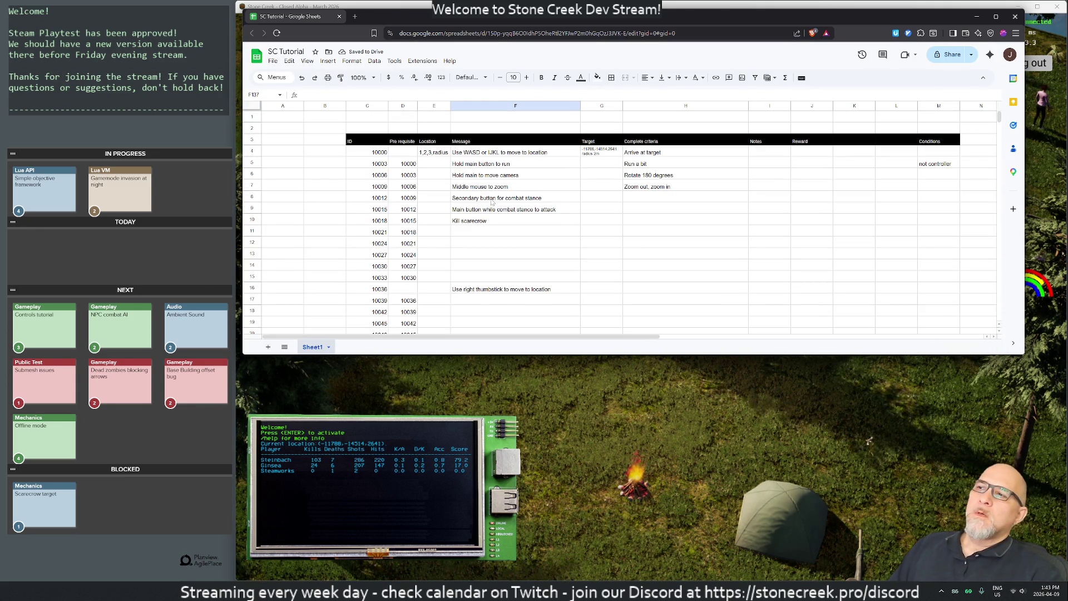
Set vertical alignment to Top for the whole sheet
click(255, 105)
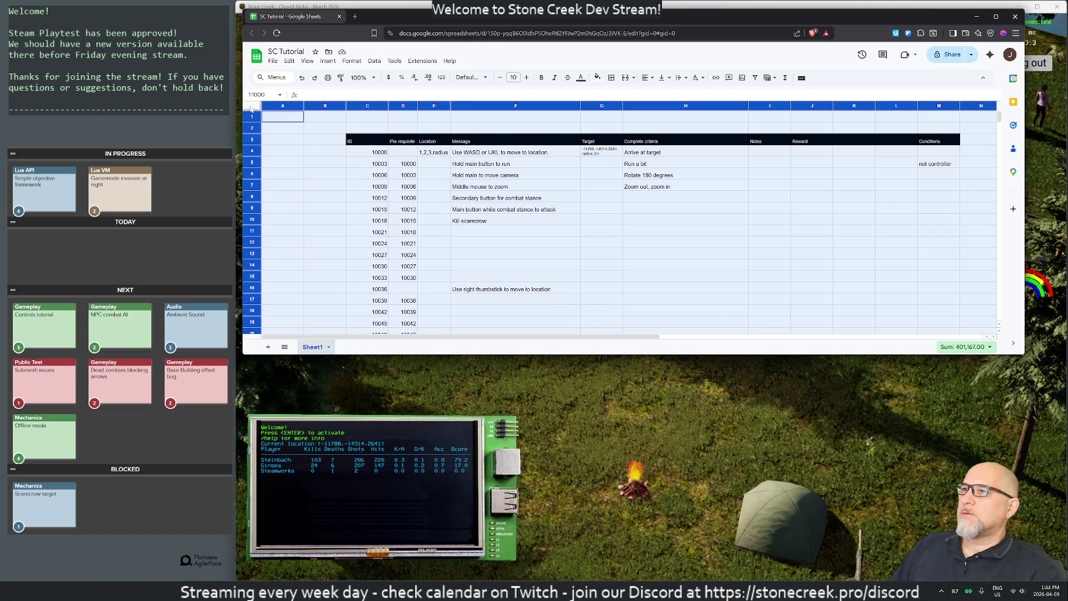
click(662, 79)
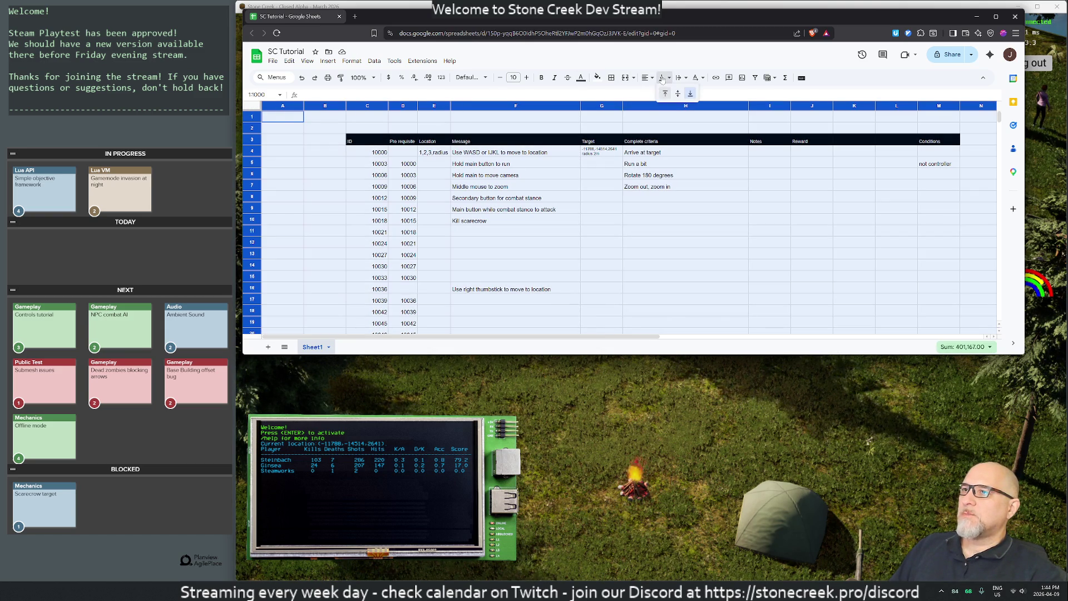
click(666, 93)
click(662, 208)
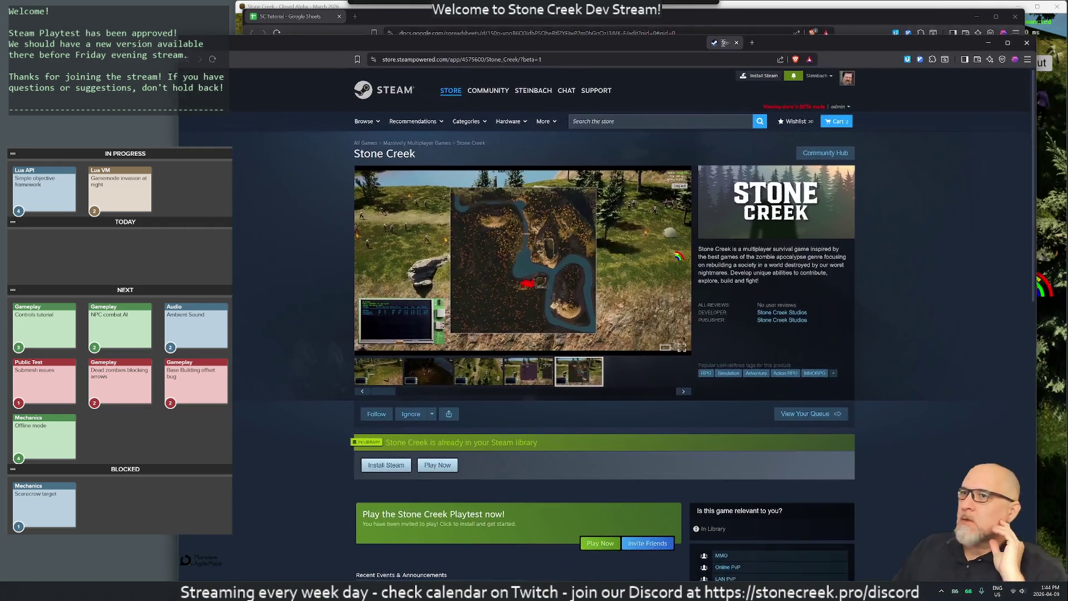
Enlarge the Stone Creek store window, view its first screenshot, and go to the Playtest invite page
mouse_move(758, 22)
mouse_down()
mouse_move(758, 73)
mouse_move(765, 58)
mouse_up()
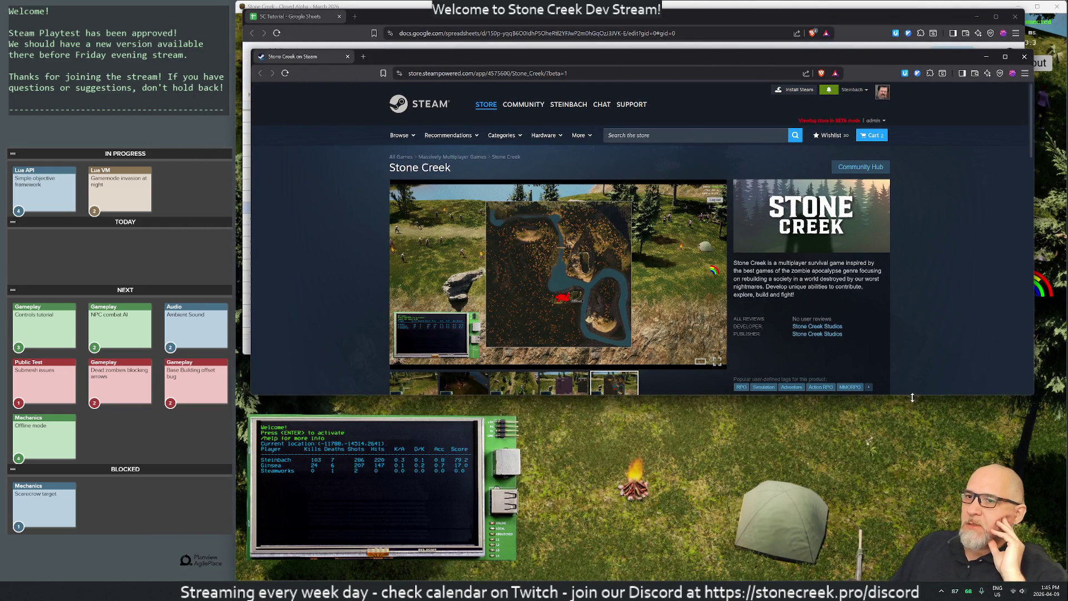
drag(912, 396, 923, 560)
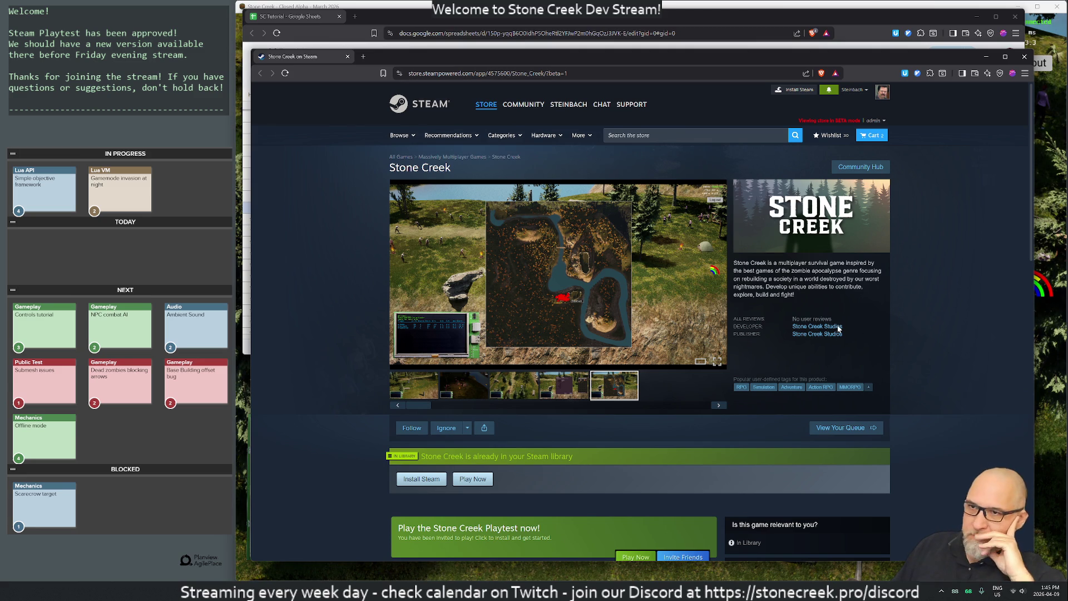
scroll(839, 328, down, 2)
scroll(749, 337, up, 2)
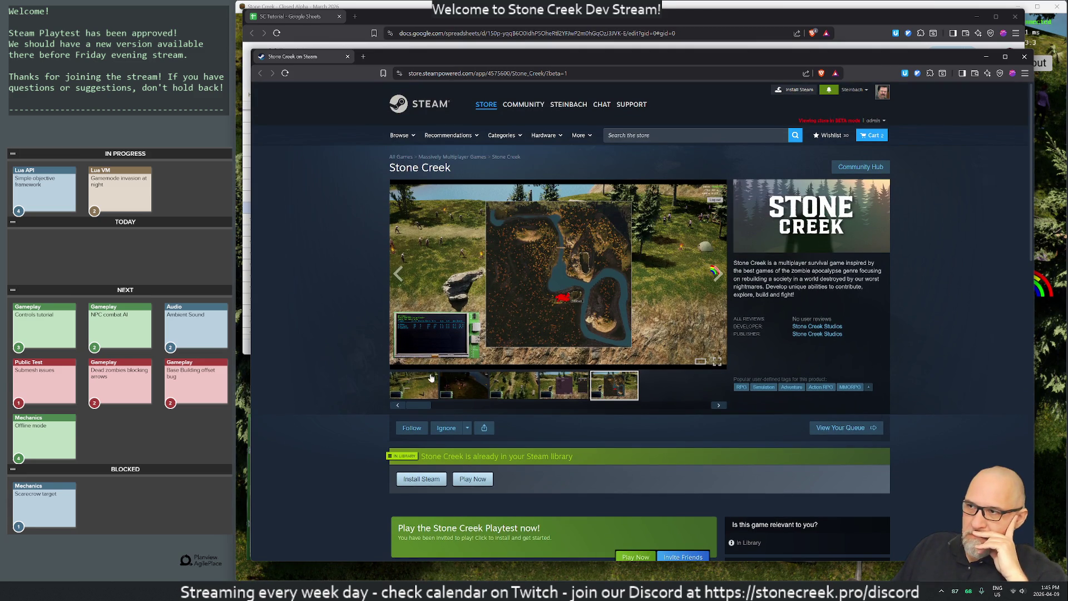
click(414, 386)
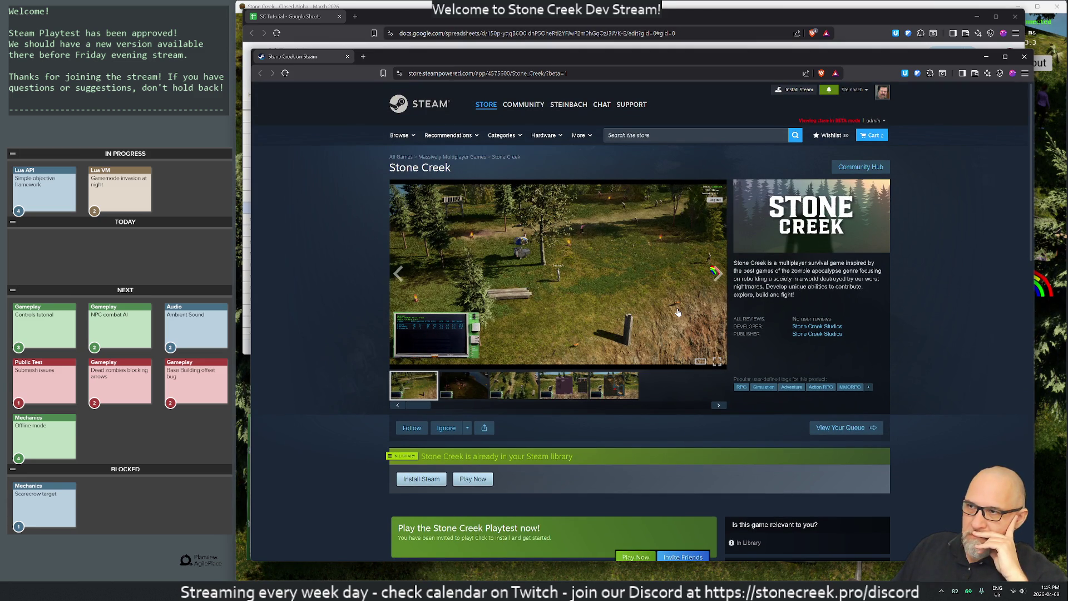
scroll(601, 368, down, 3)
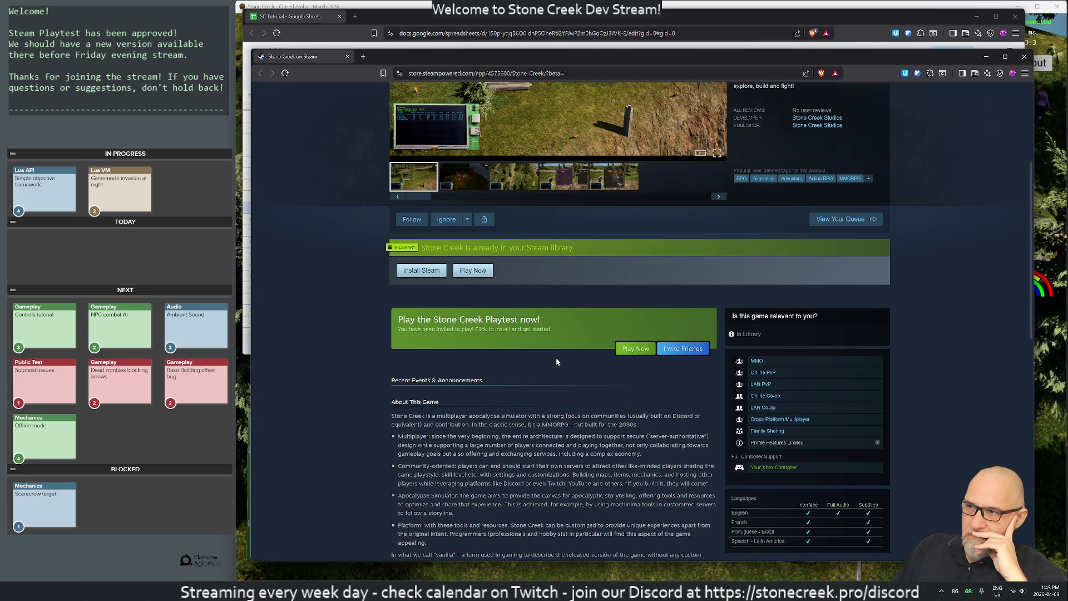
scroll(556, 363, down, 2)
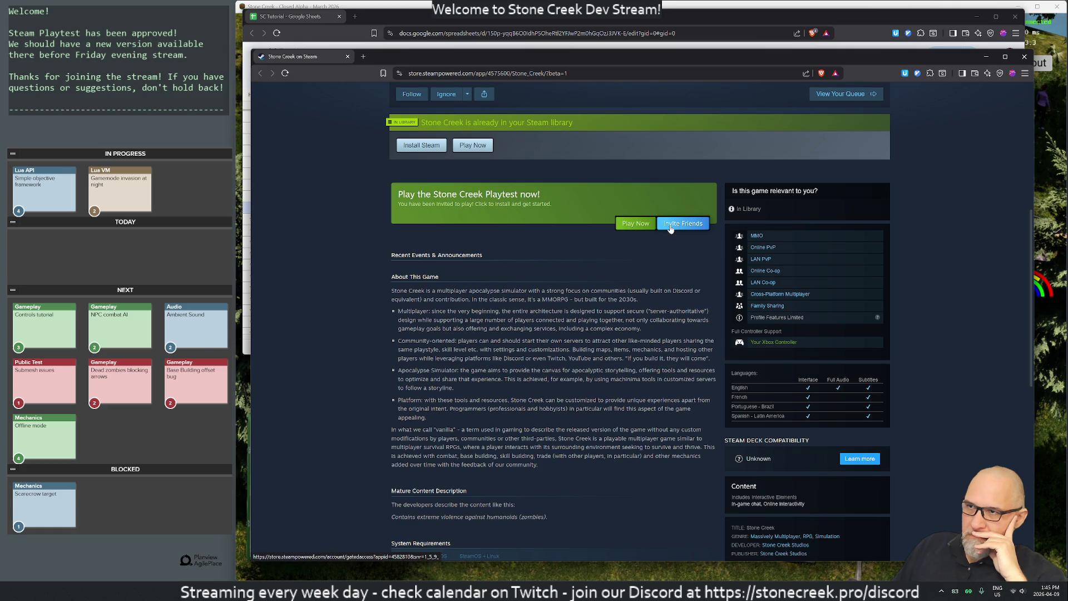
click(671, 225)
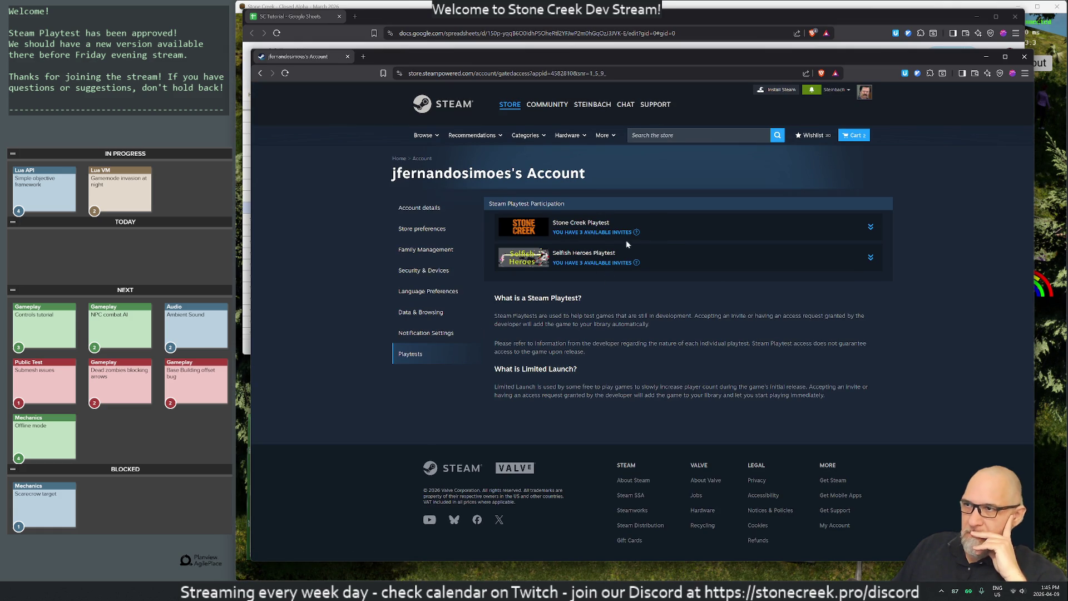
Expand the Stone Creek Playtest entry and close the invite recipient list without inviting anyone
click(666, 225)
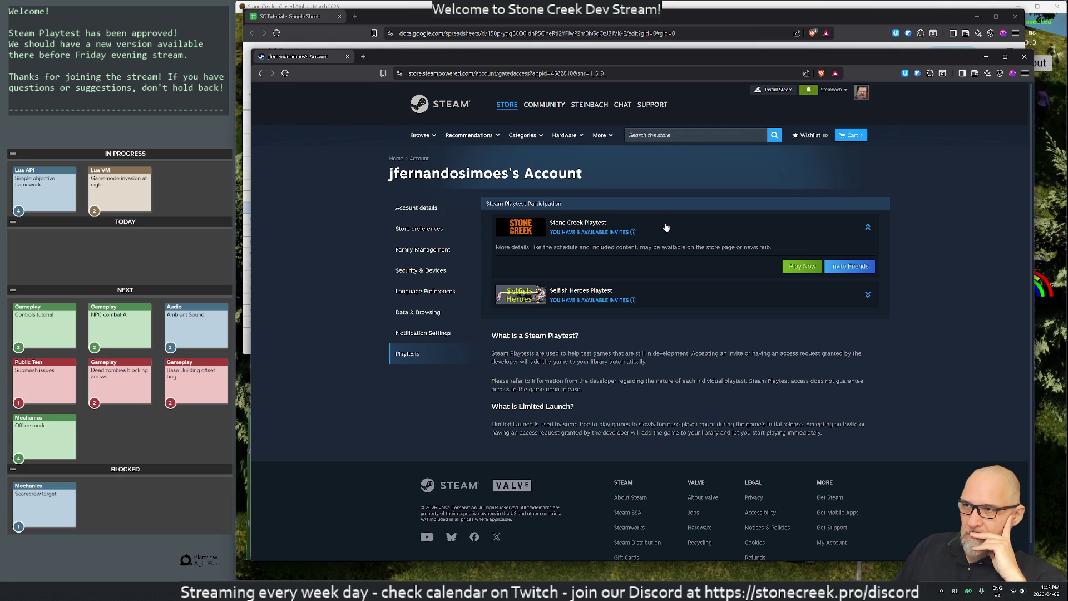
click(829, 266)
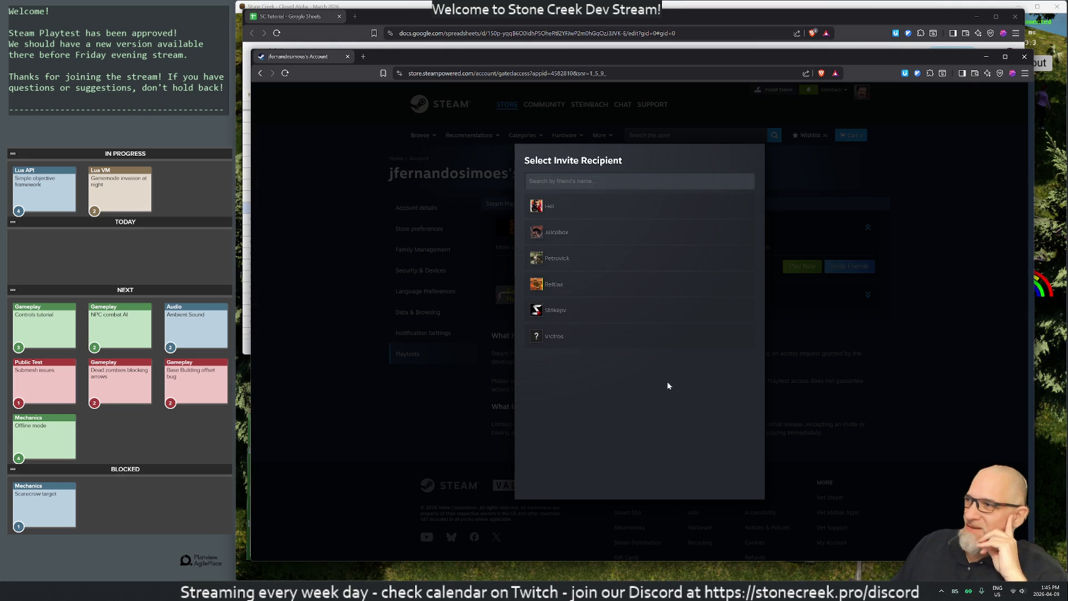
click(704, 181)
click(830, 201)
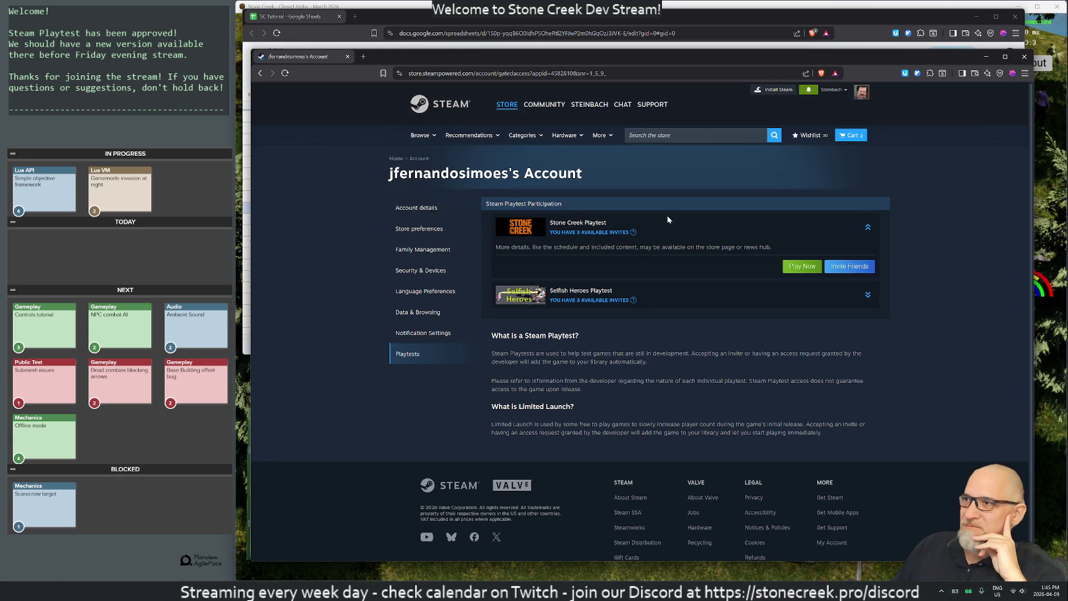
Go back to the Stone Creek store page and scroll through it
key(alt+Left)
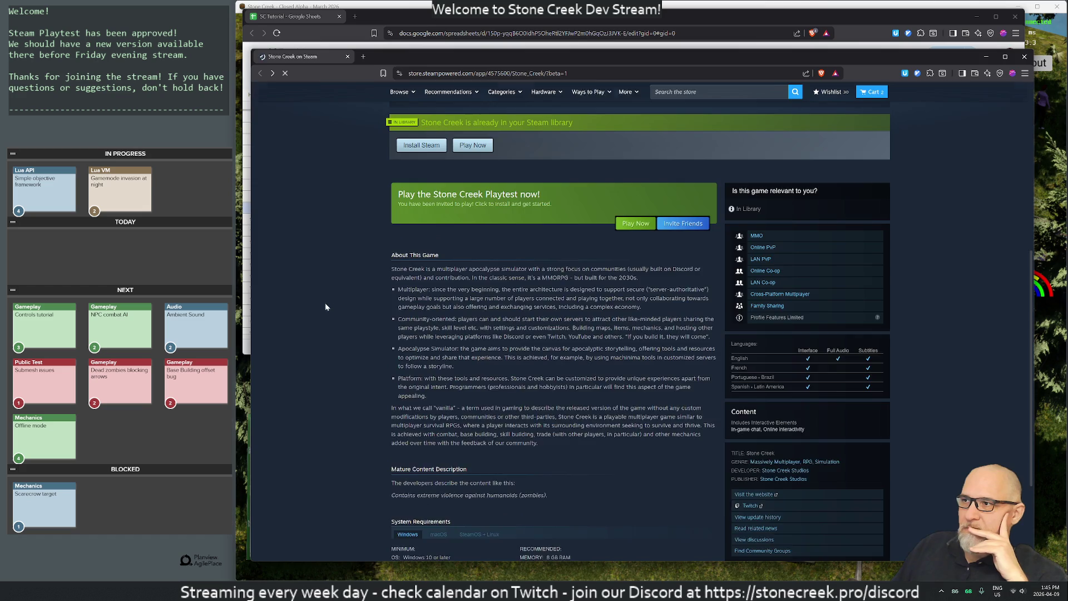
scroll(573, 420, down, 3)
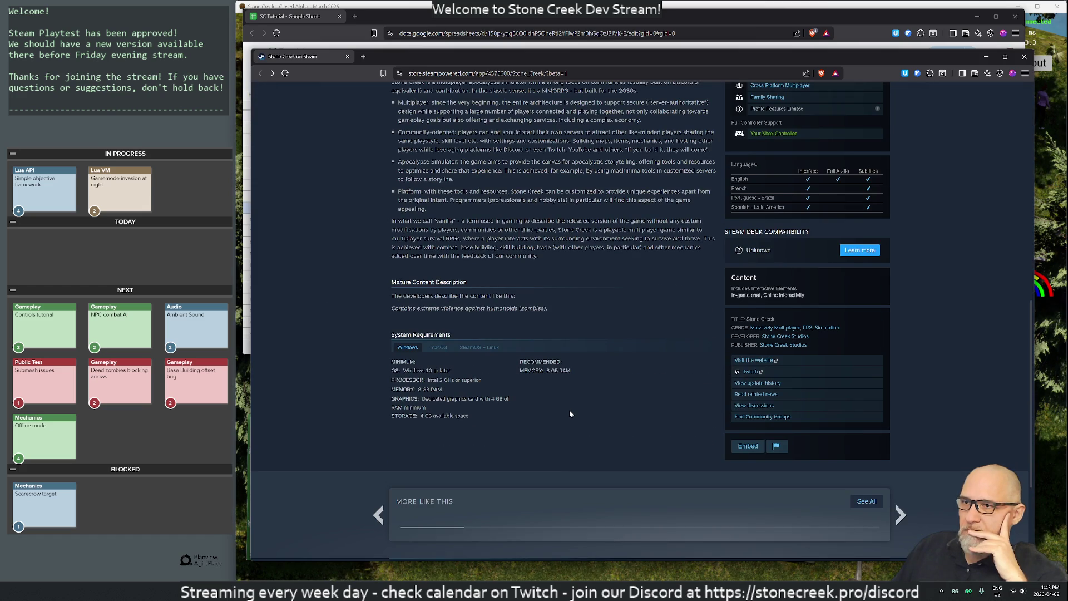
scroll(570, 414, up, 15)
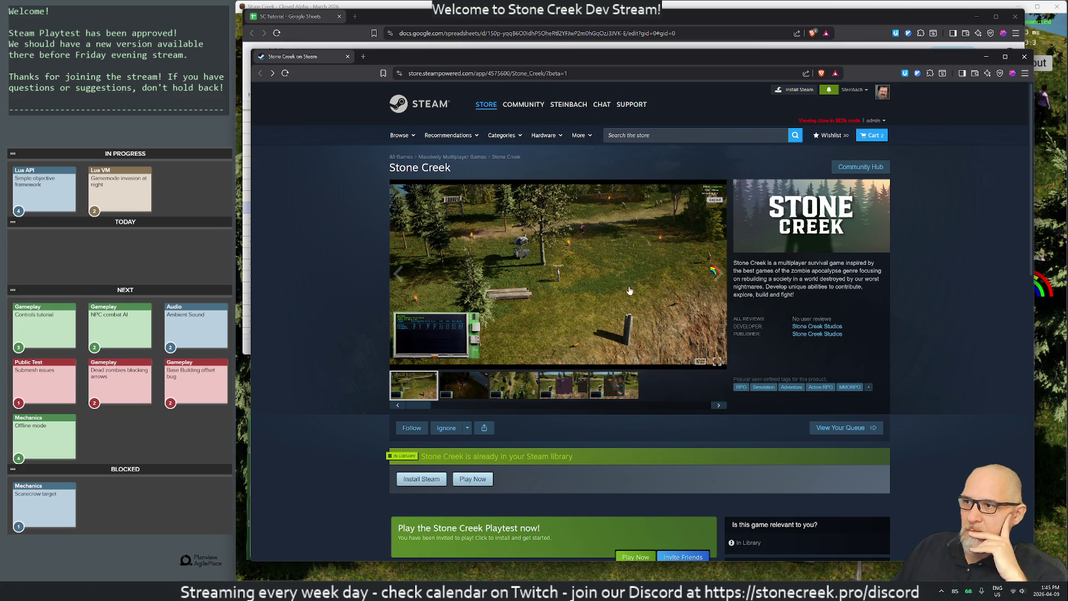
Try to follow Stone Creek from the Ignore dropdown and dismiss the follow error
click(468, 428)
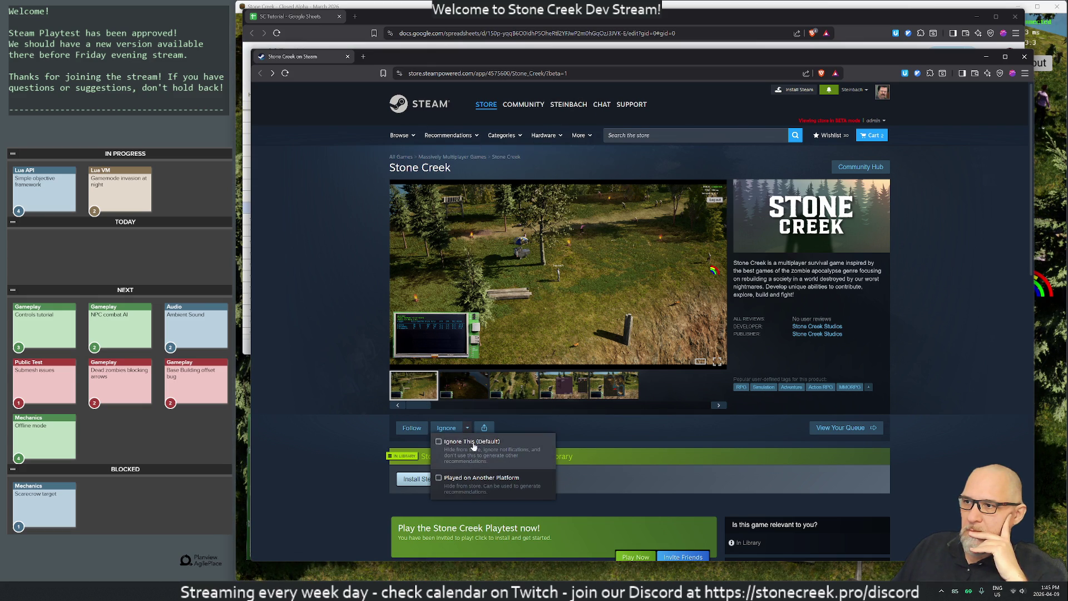
click(411, 431)
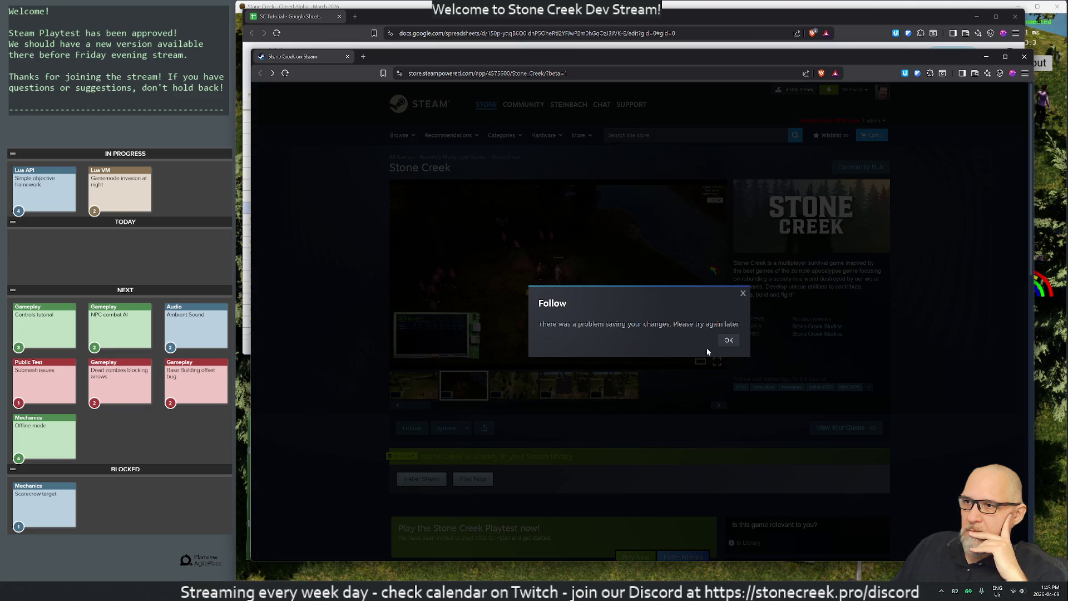
click(728, 340)
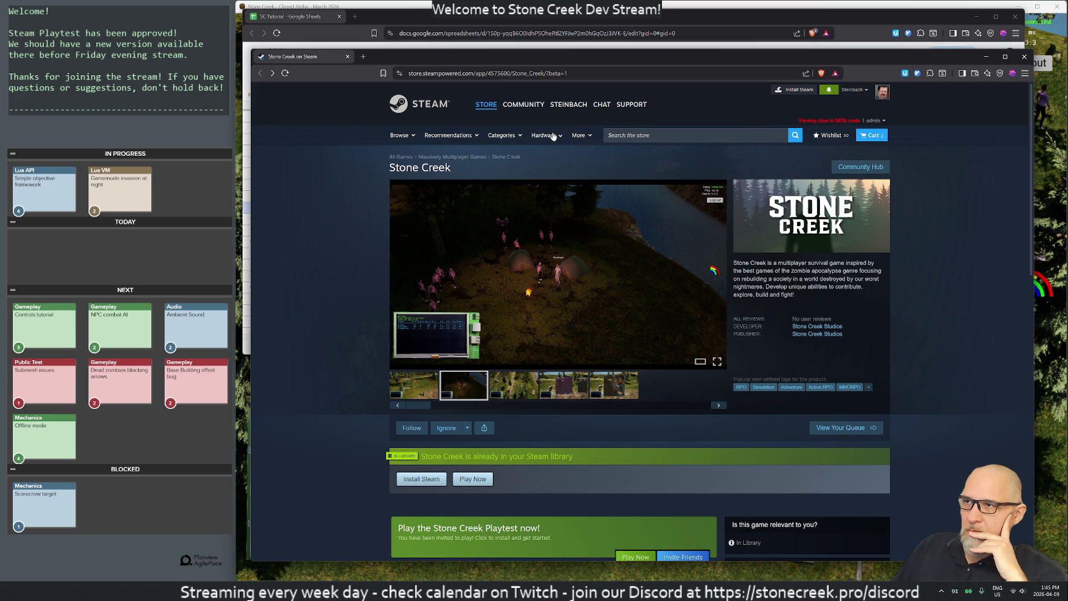
mouse_move(553, 136)
mouse_move(509, 139)
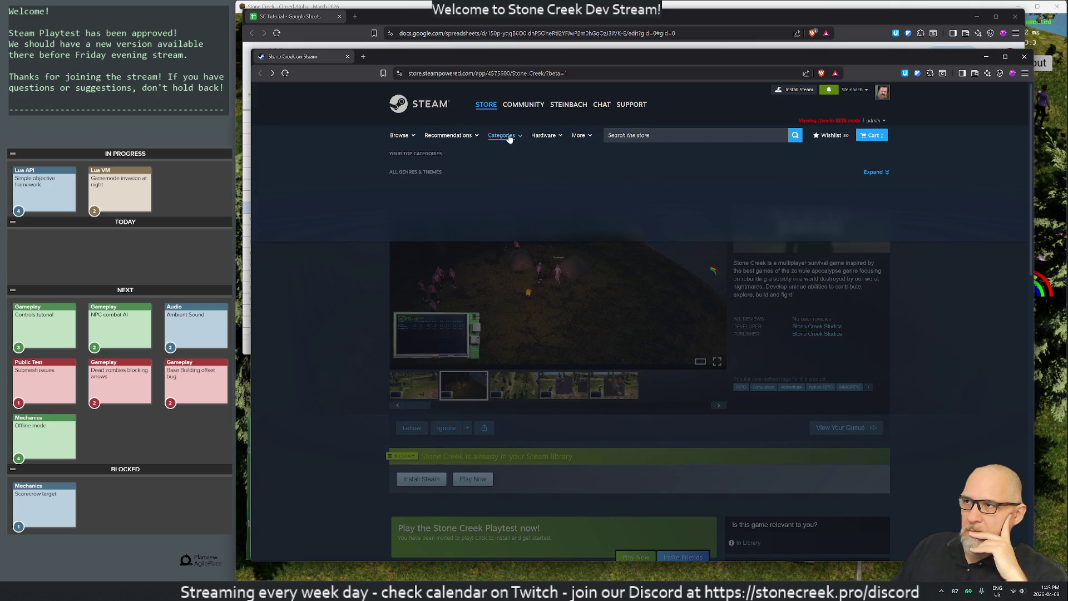
mouse_move(460, 140)
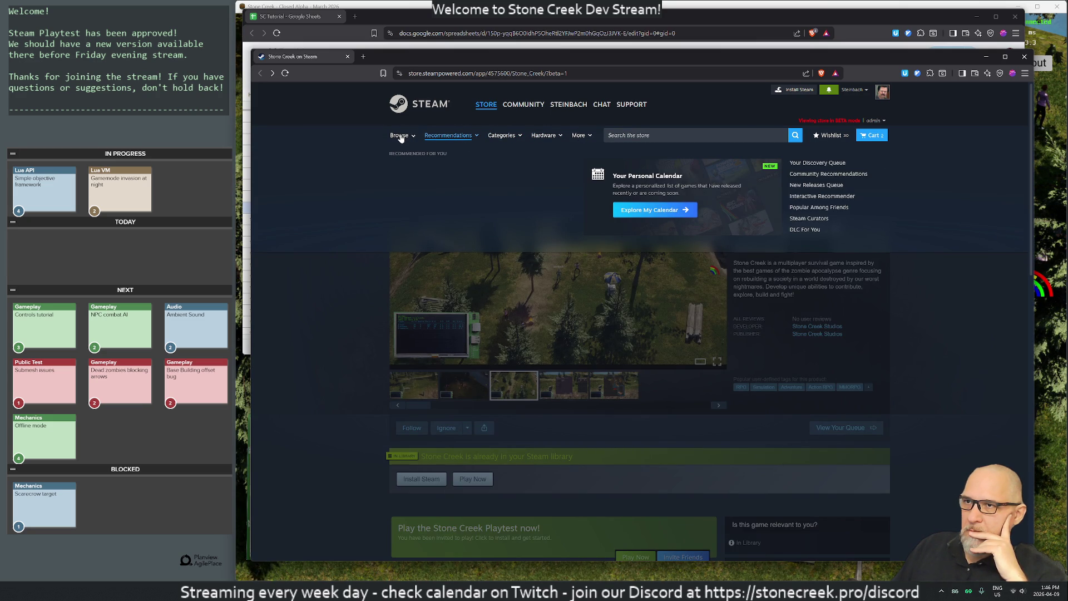
mouse_move(401, 138)
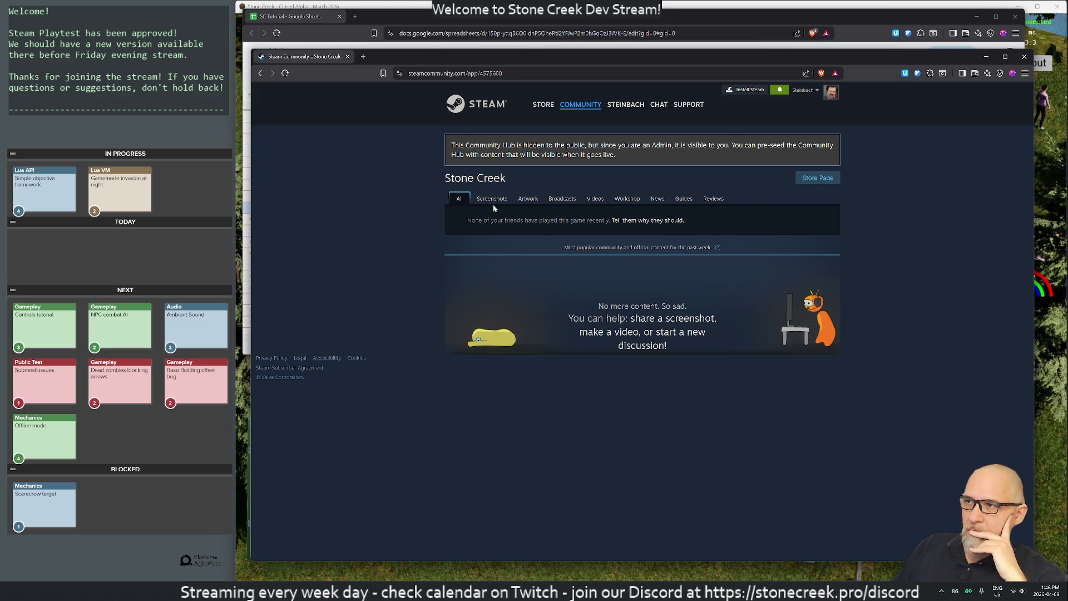
Open the hub's Workshop tab, search the general Workshop for 'one creek', then return
click(627, 199)
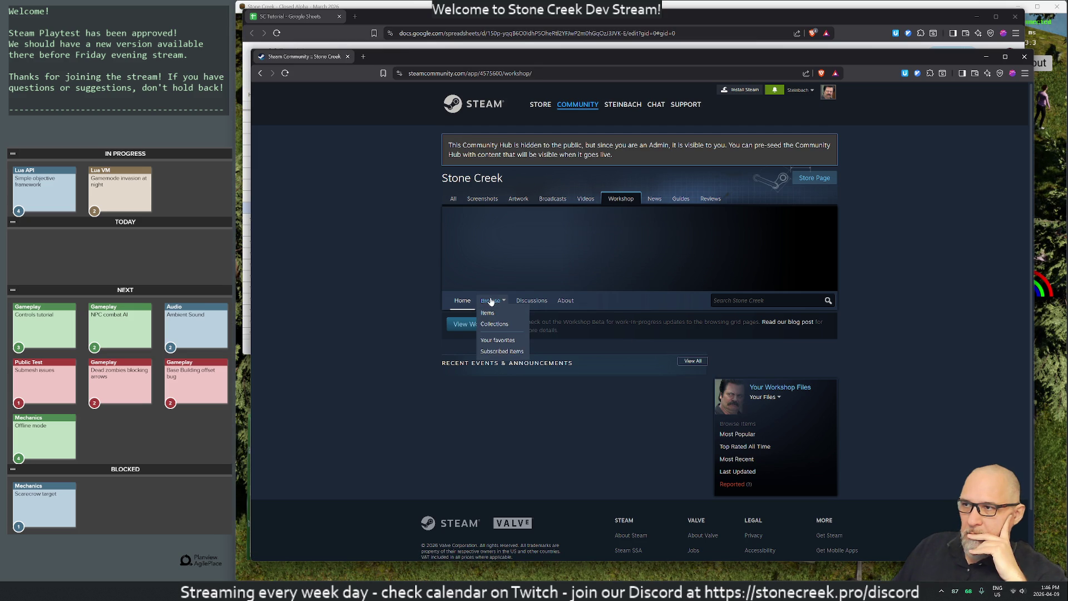
click(531, 301)
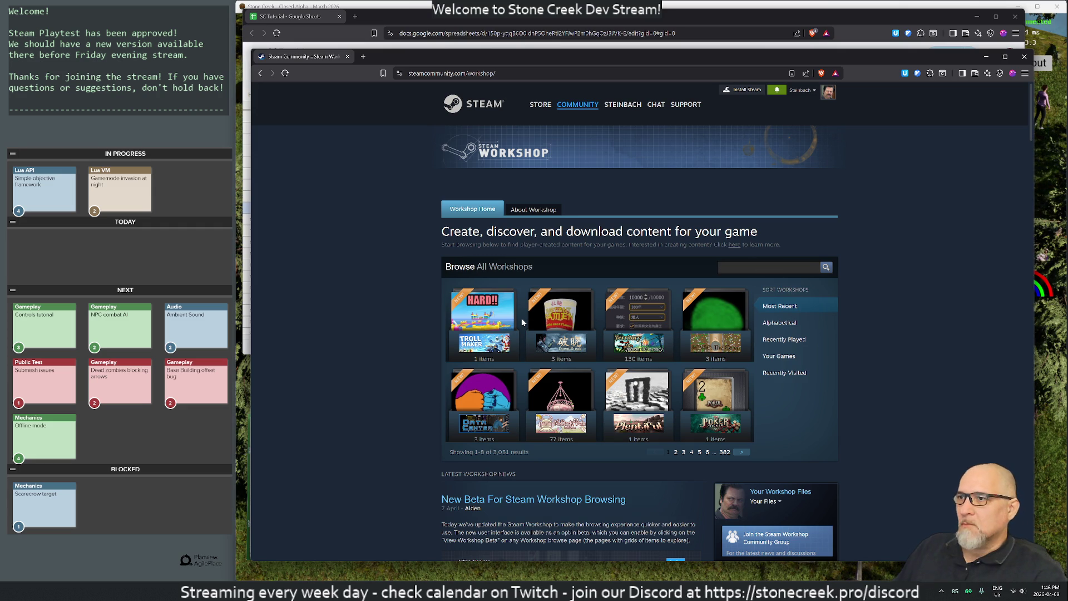
text(stone creek)
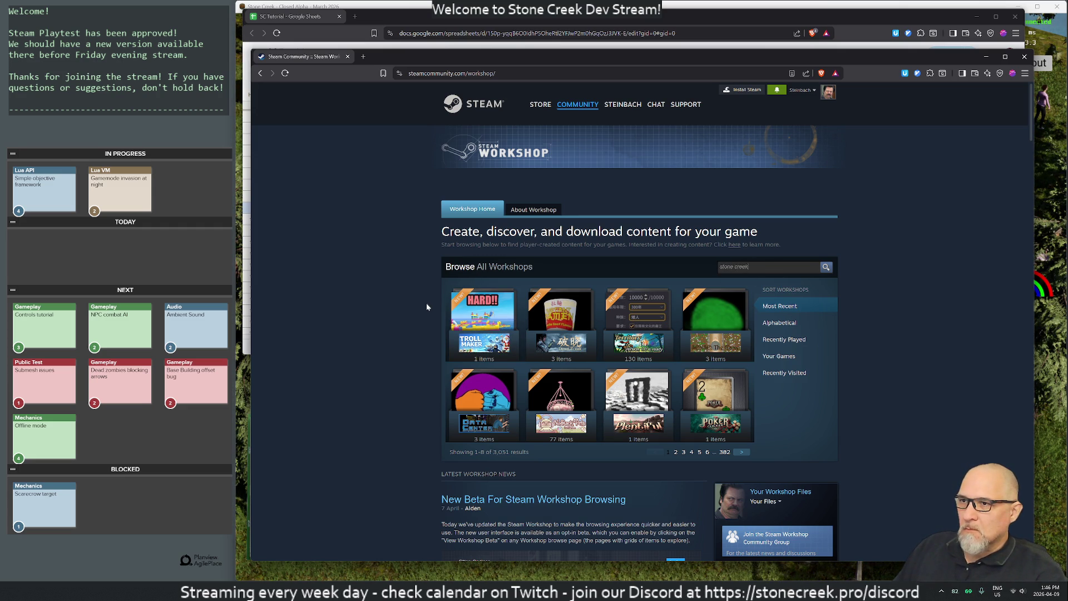
scroll(397, 290, down, 3)
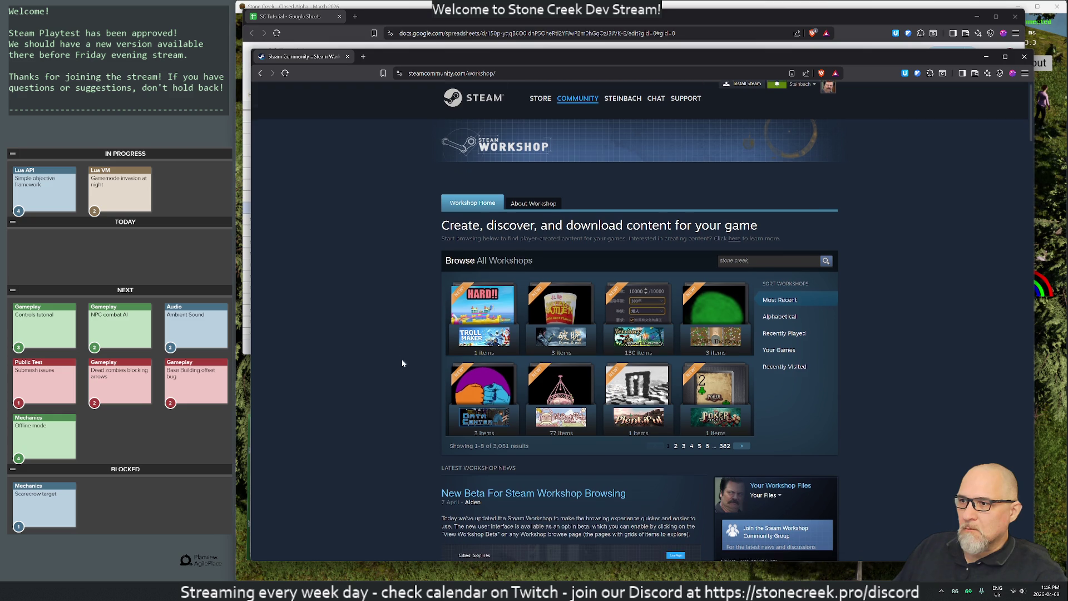
scroll(387, 391, down, 4)
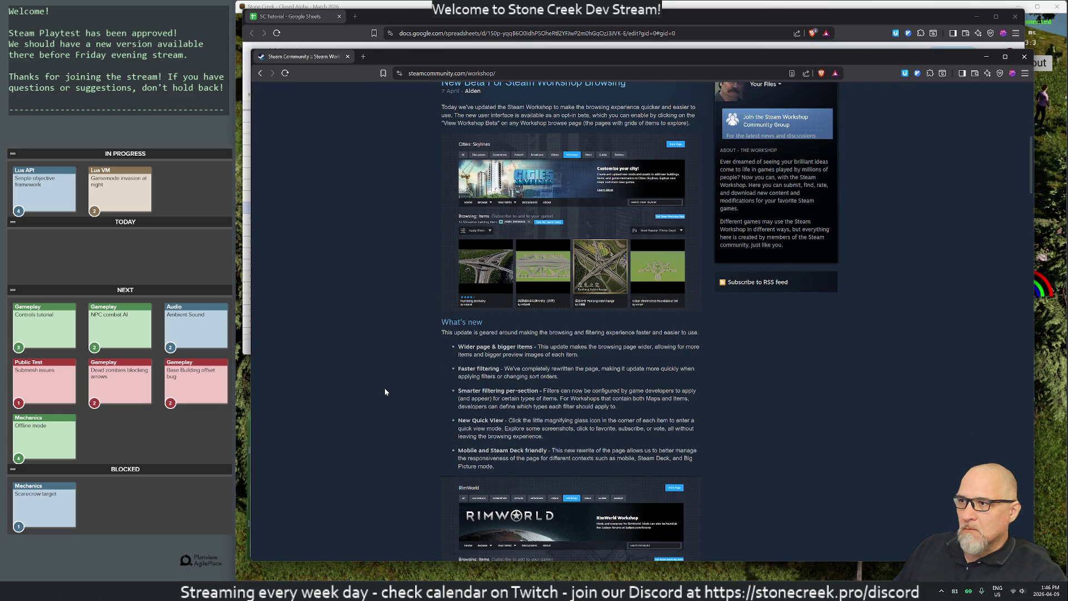
scroll(385, 389, up, 7)
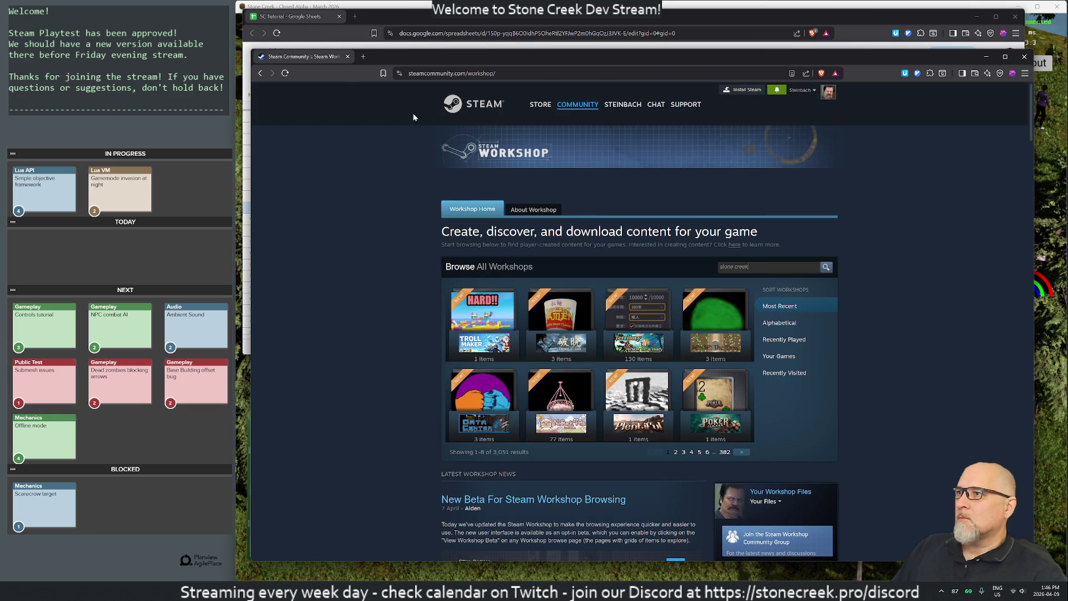
key(Return)
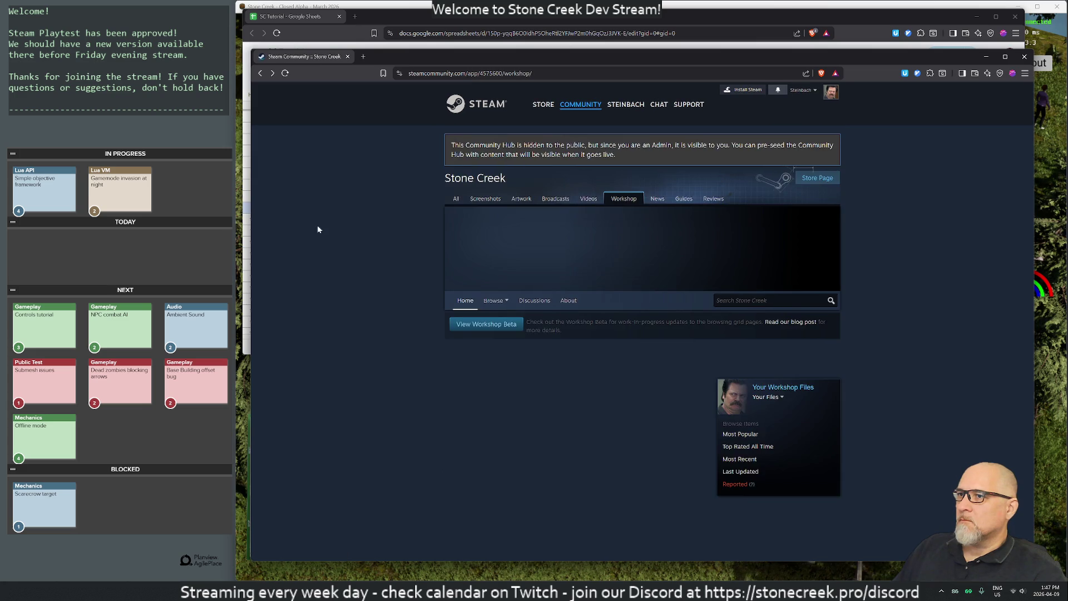
Go back a page and reposition the browser window to show the SC Tutorial spreadsheet
key(alt+Left)
key(alt+Left)
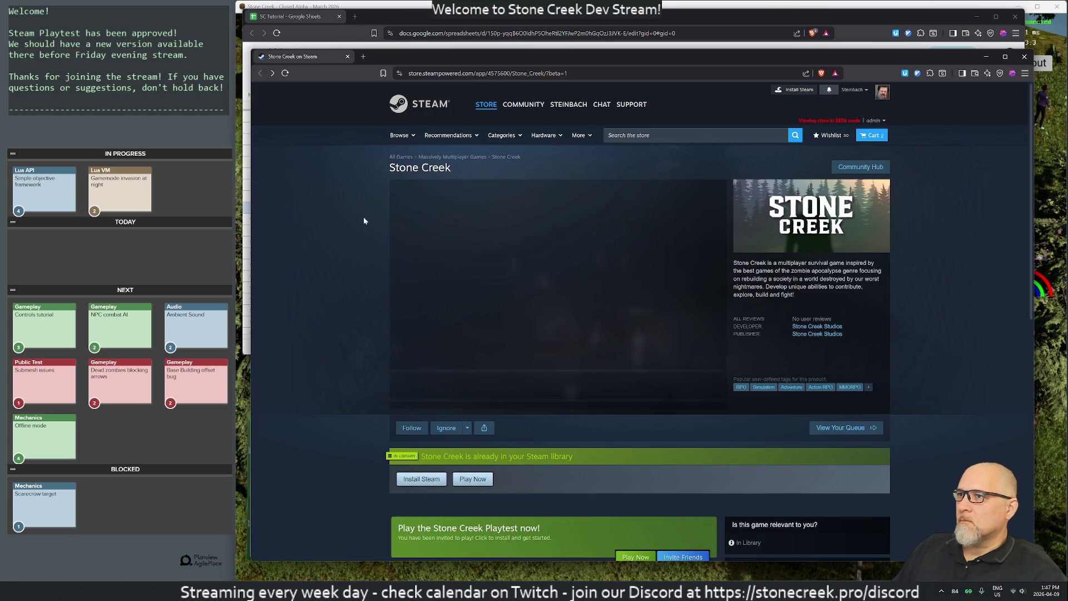
mouse_move(327, 55)
mouse_down()
mouse_move(537, 113)
mouse_move(1067, 139)
mouse_up()
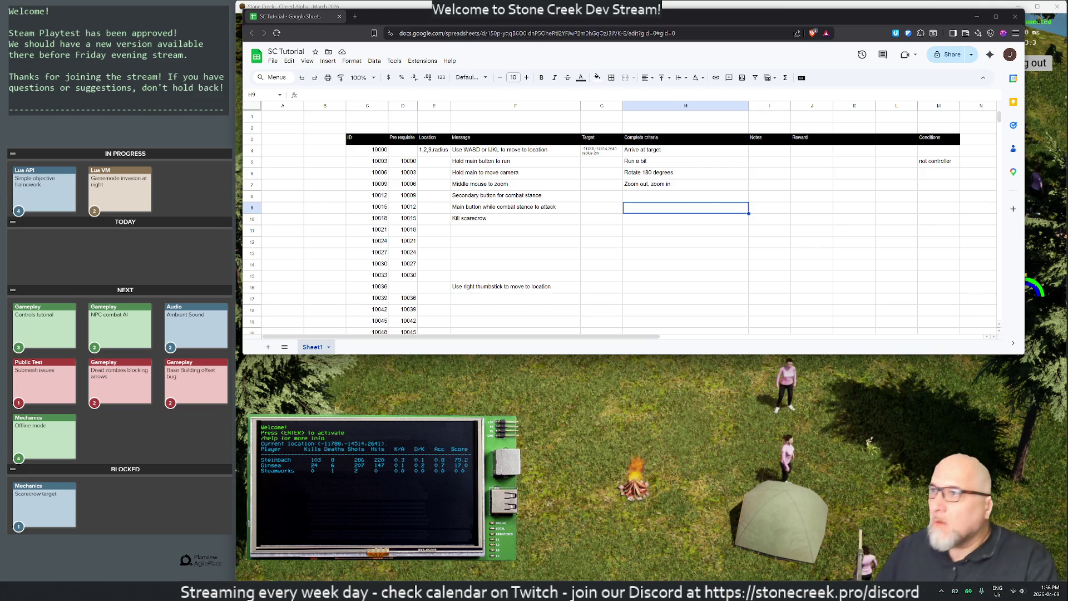
Replace step 10000's location in E4 with 'Inside base'
click(434, 150)
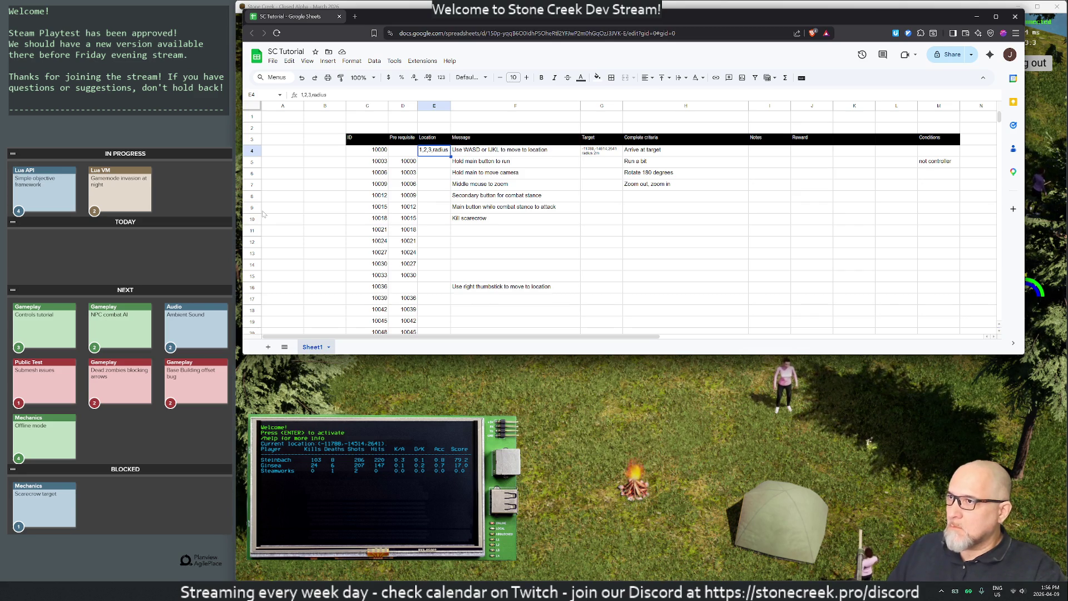
key(Right)
key(Right)
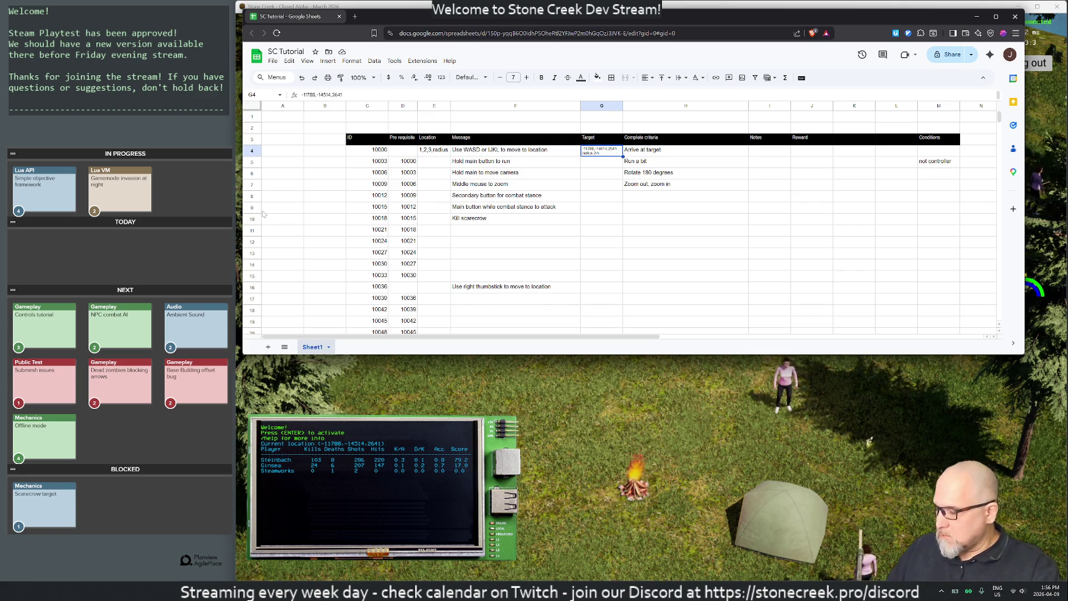
key(ctrl+c)
key(Left)
key(Left)
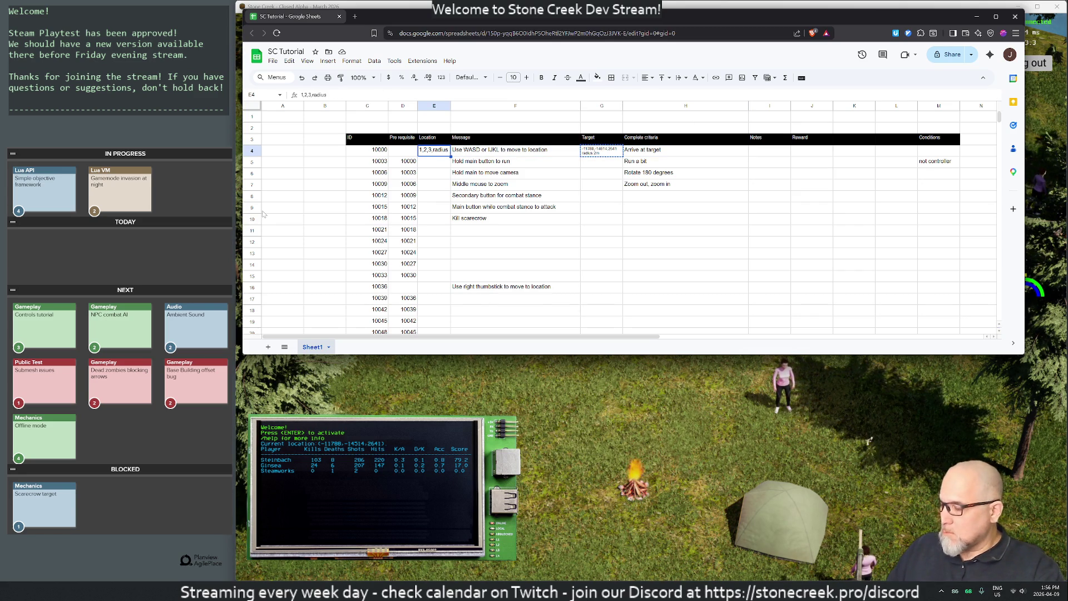
key(ctrl+v)
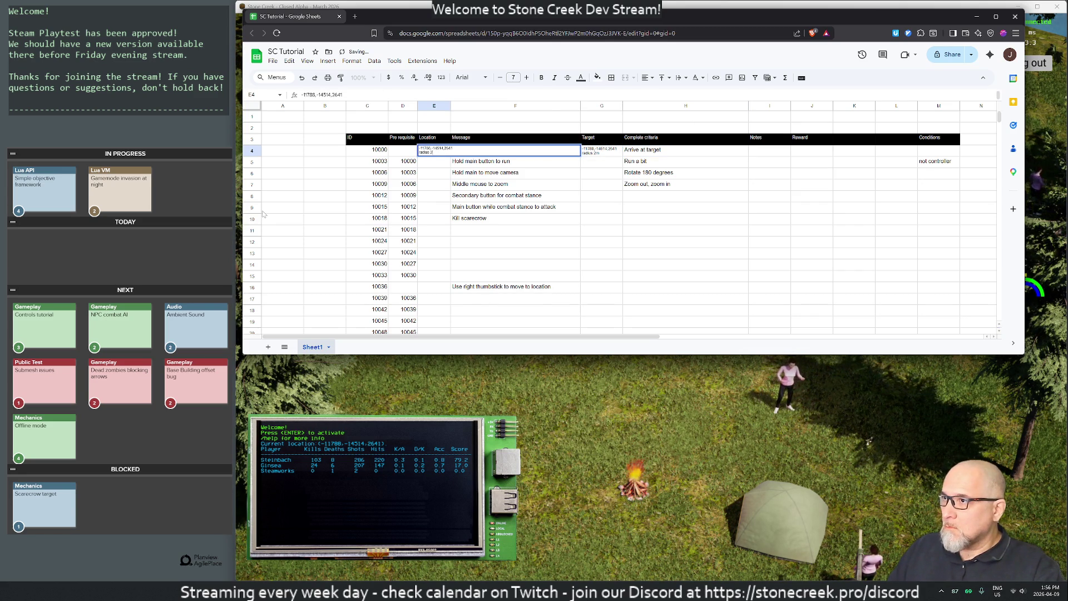
key(BackSpace)
key(BackSpace)
key(BackSpace)
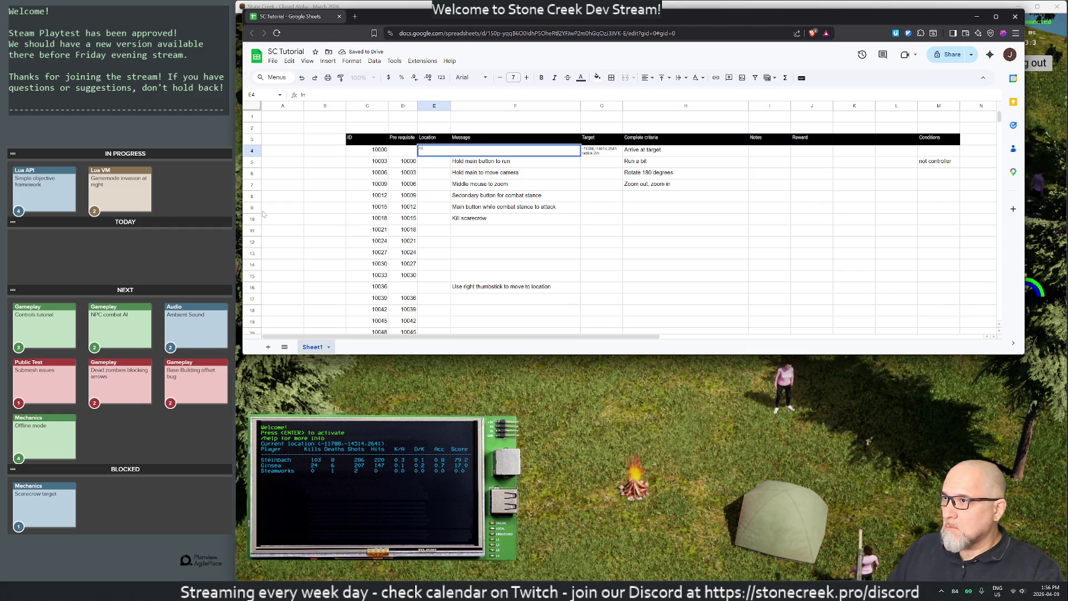
text(side ba)
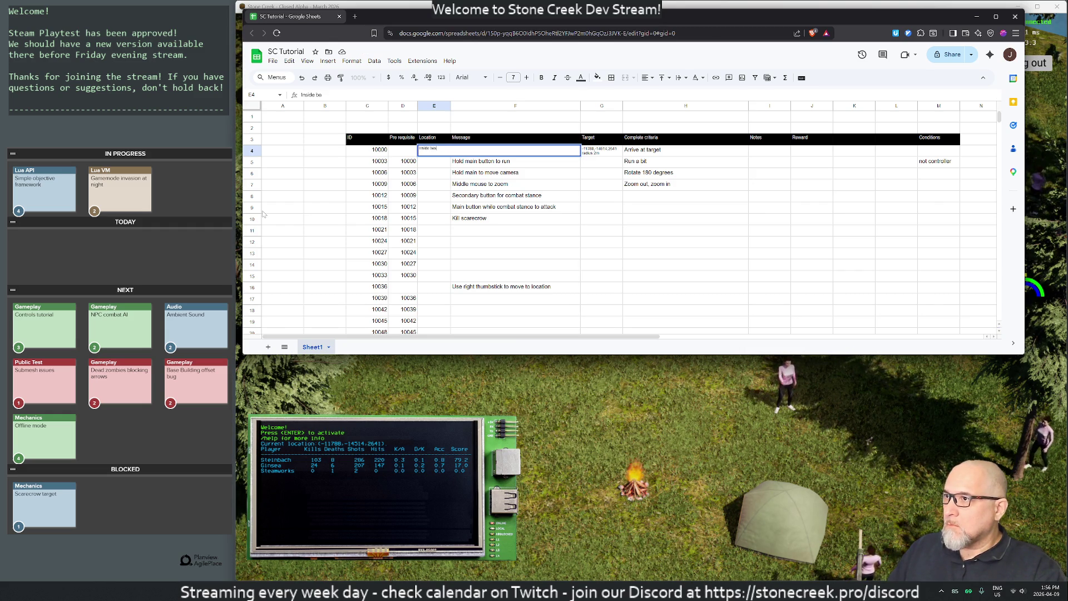
text(se)
key(Return)
Widen column I and remove the empty columns J and K
key(Right)
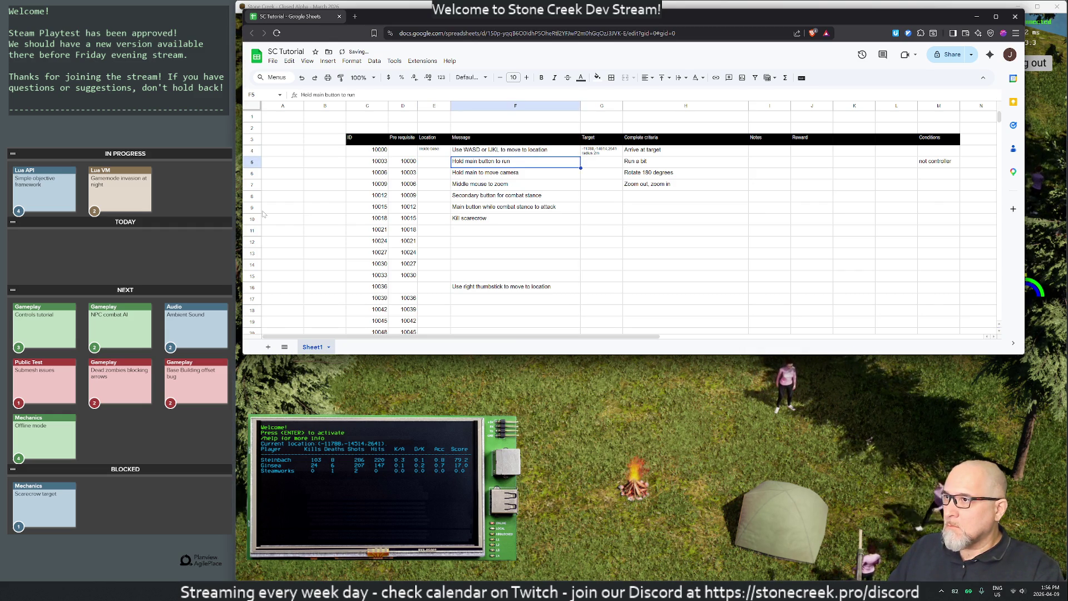
key(ctrl+z)
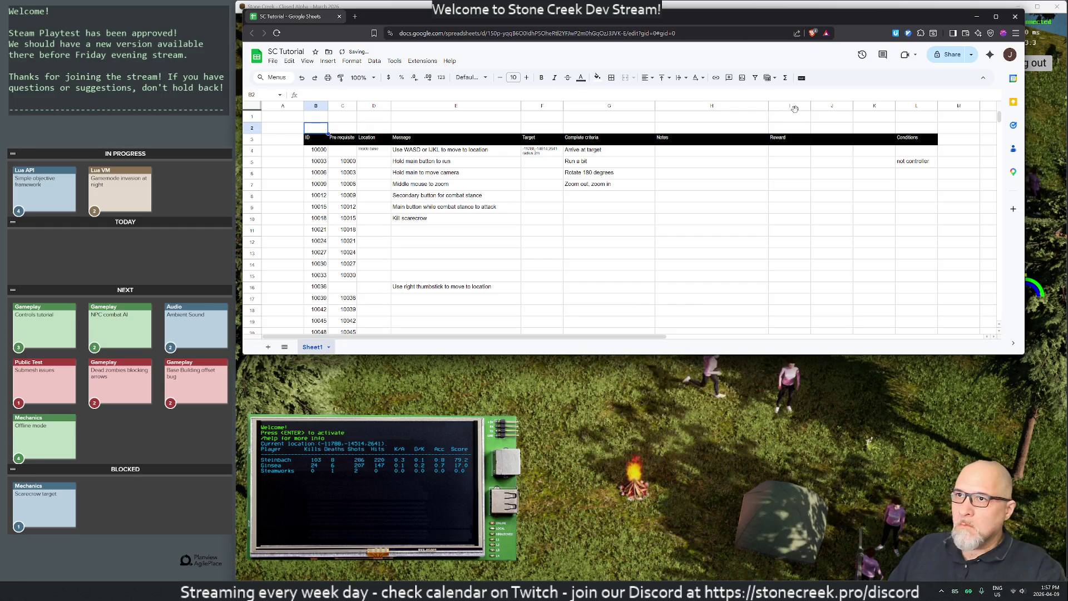
drag(810, 105, 890, 106)
right_click(880, 107)
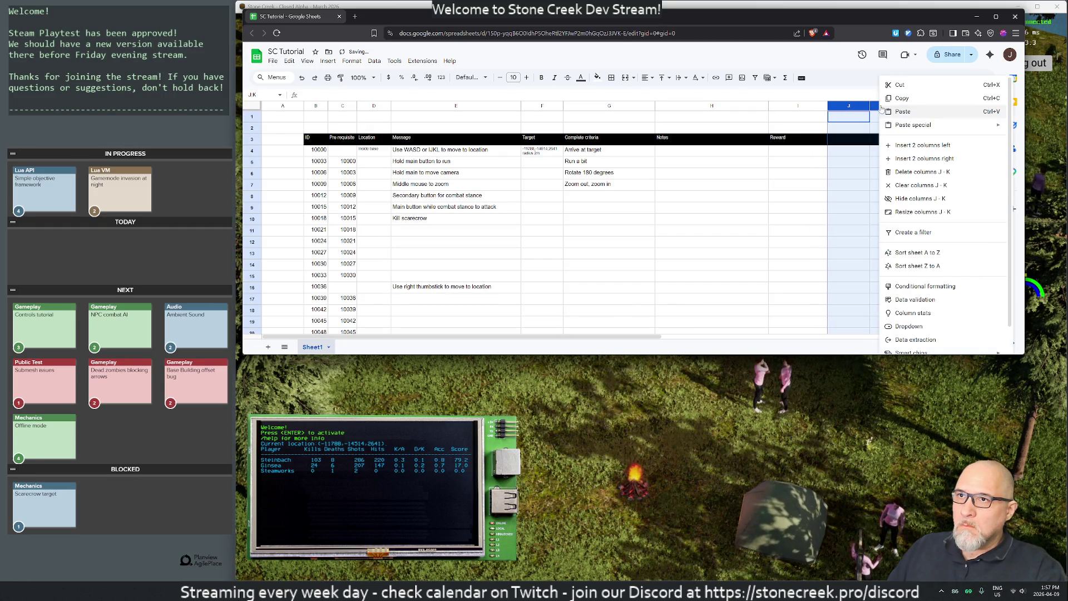
click(917, 186)
key(ctrl+z)
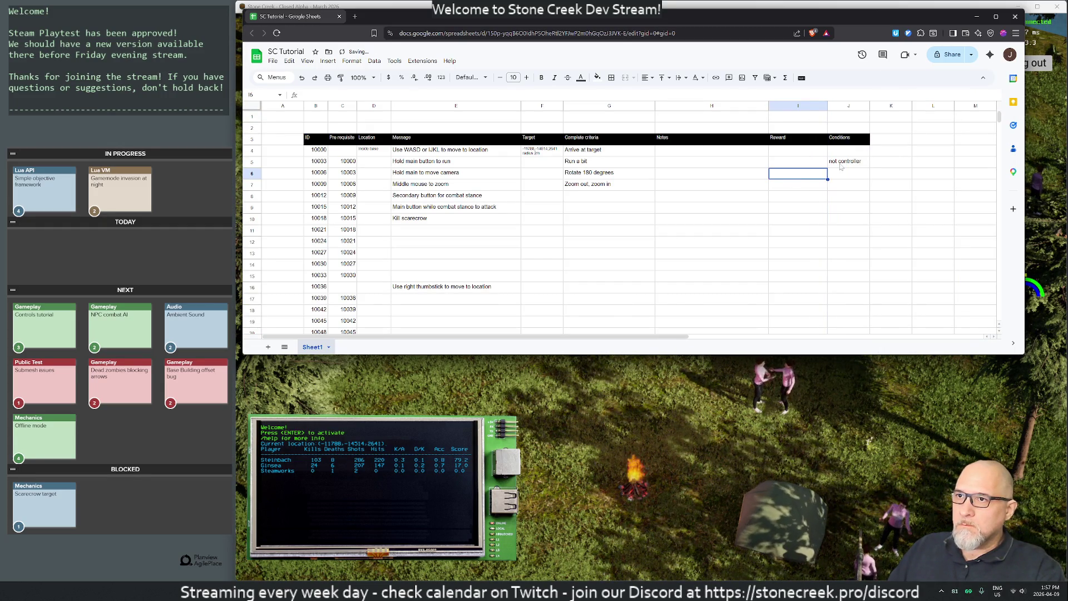
Set the first step's condition to 'Not using controller' and widen column J to fit it
key(Delete)
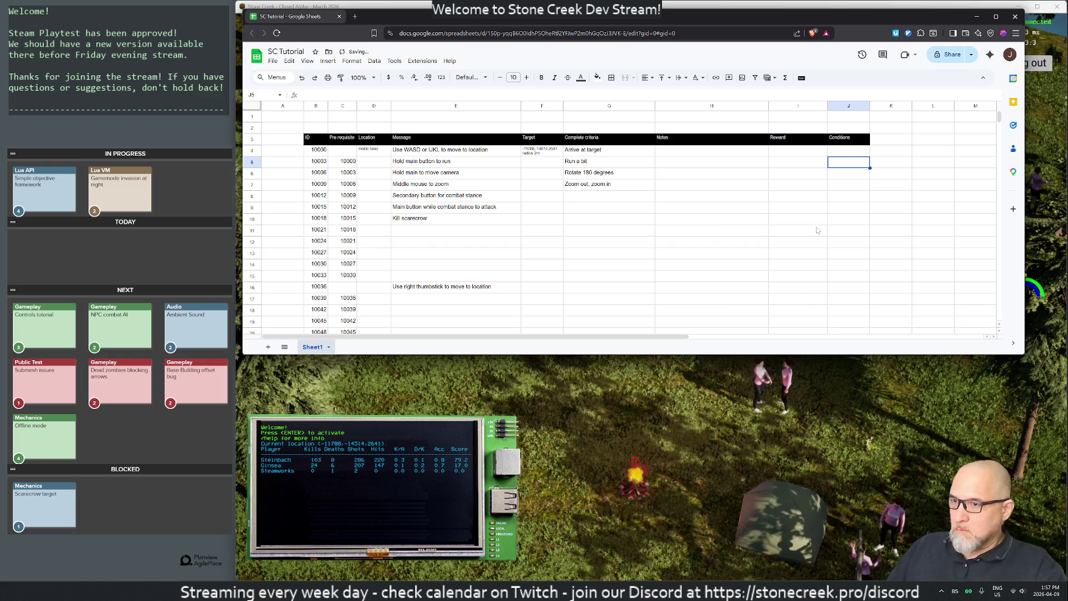
key(Up)
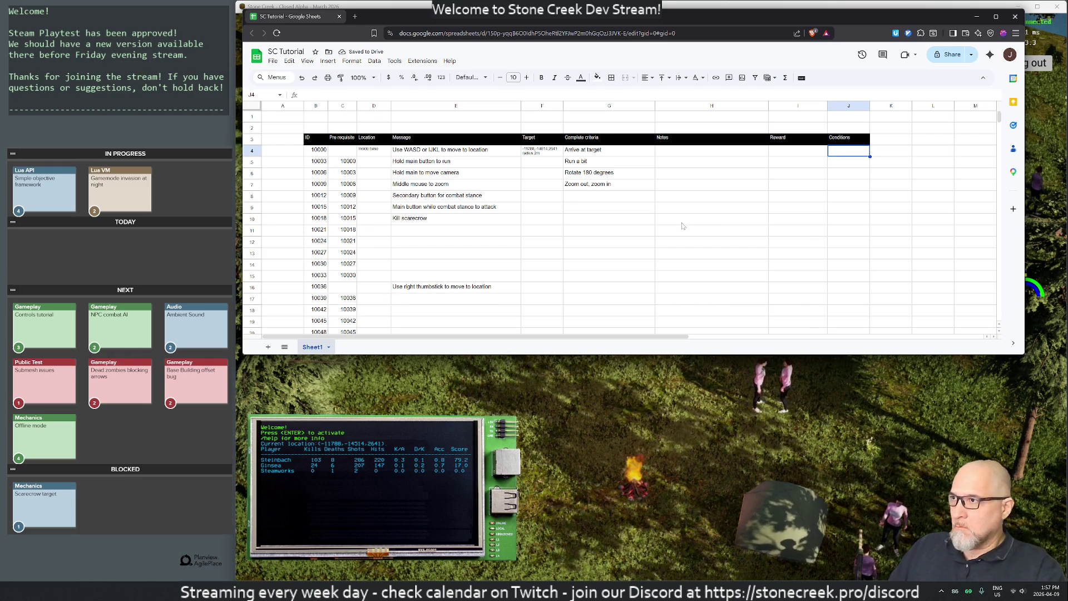
text(Not u)
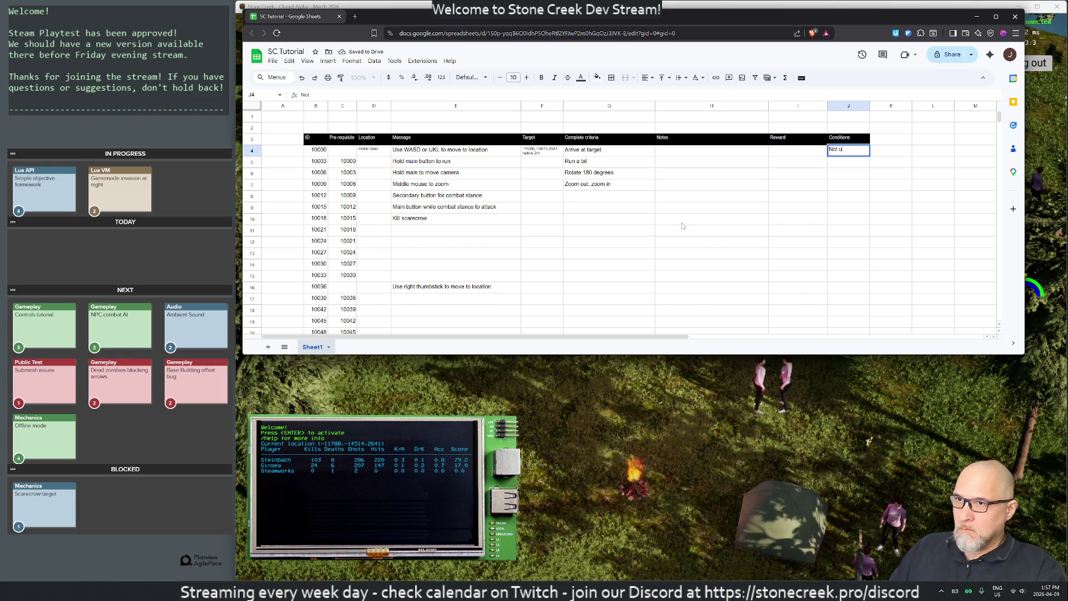
text(sing controller)
key(Return)
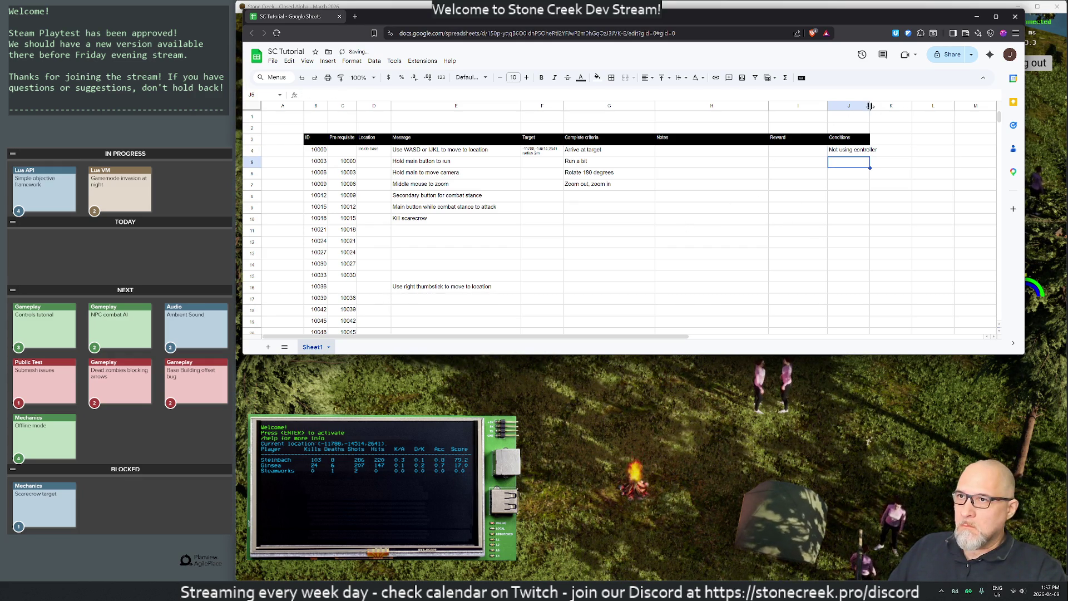
drag(870, 106, 882, 106)
click(819, 254)
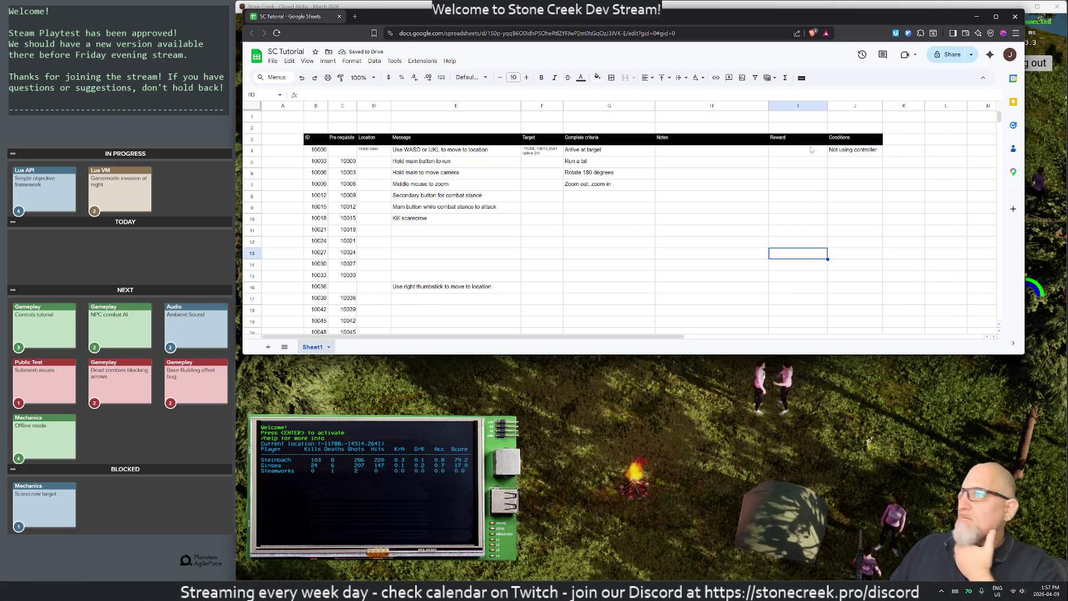
click(587, 153)
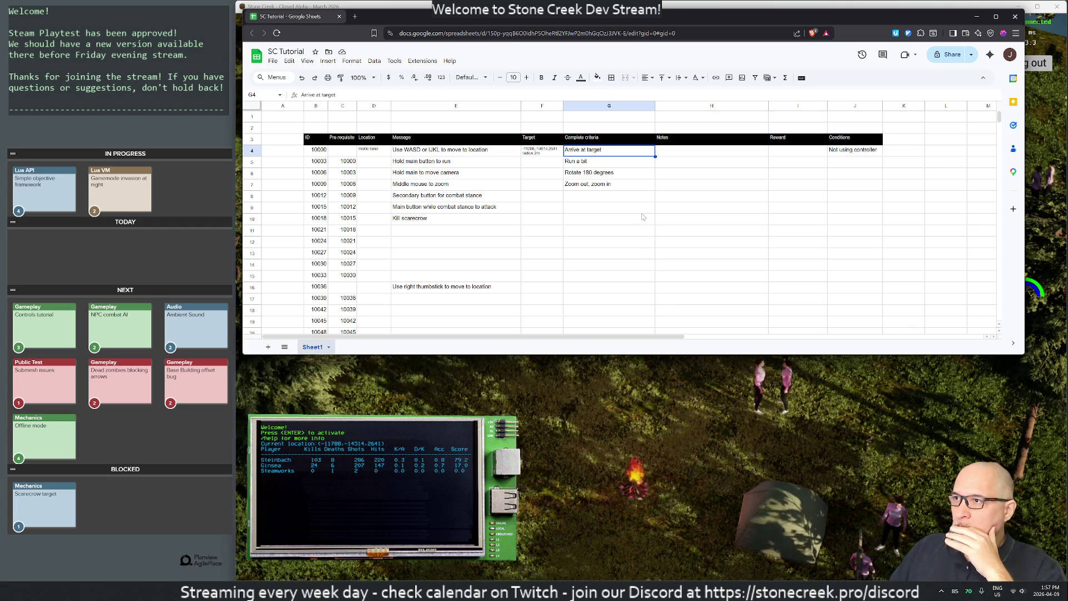
key(Right)
key(Right)
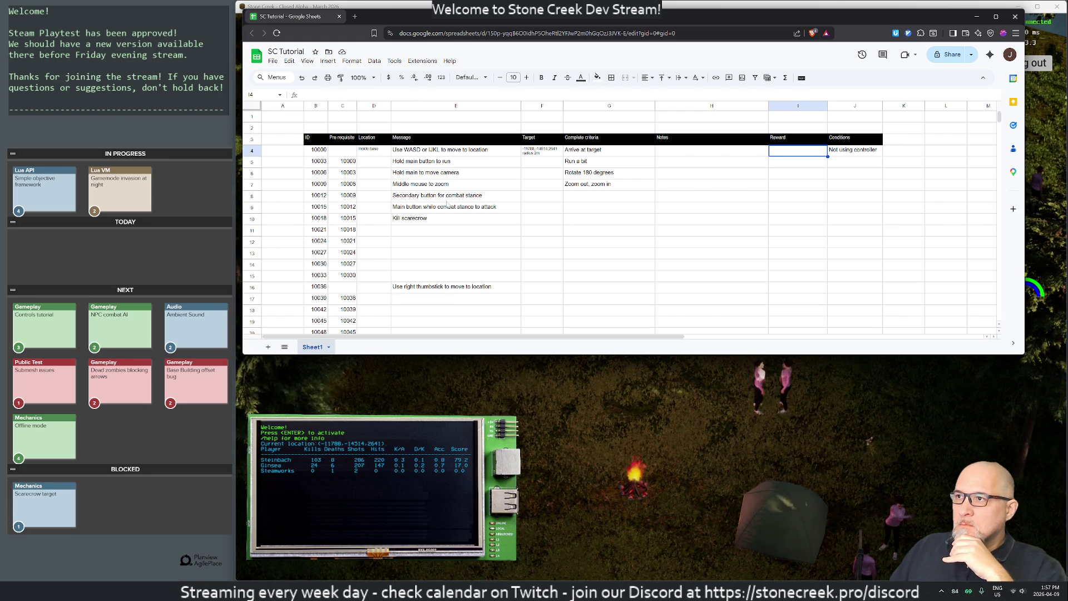
Respawn the dead character in the game, then return to the AgilePlace task board
key(alt+Tab)
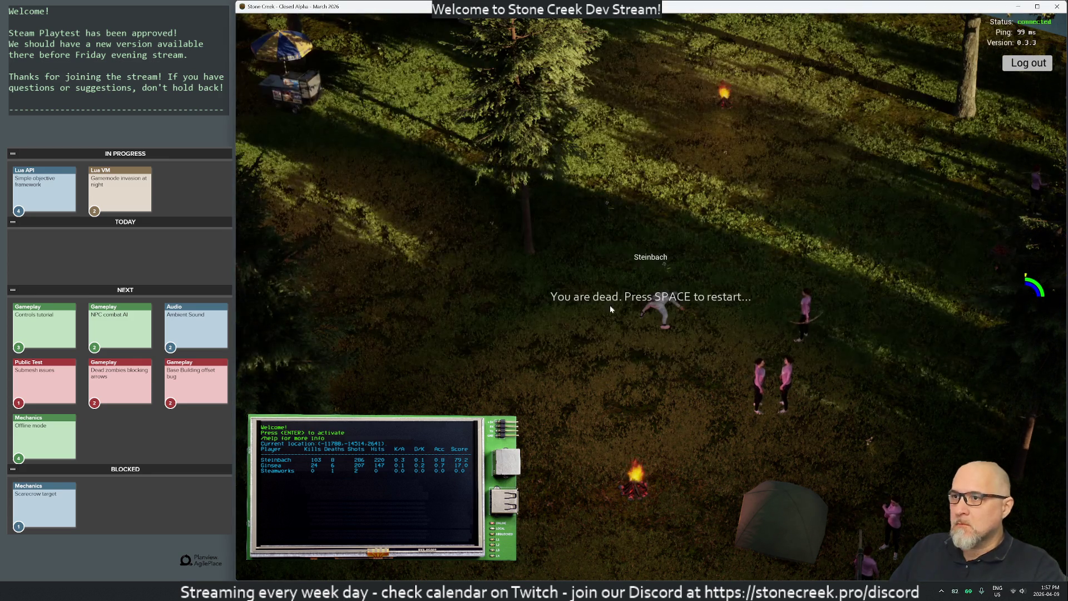
key(space)
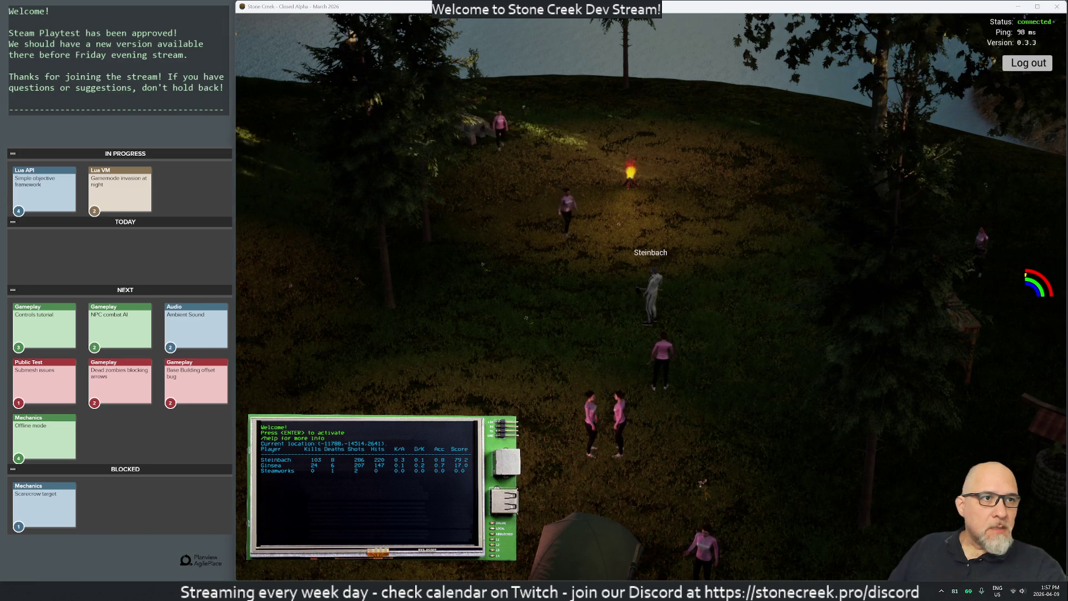
key(alt+Tab)
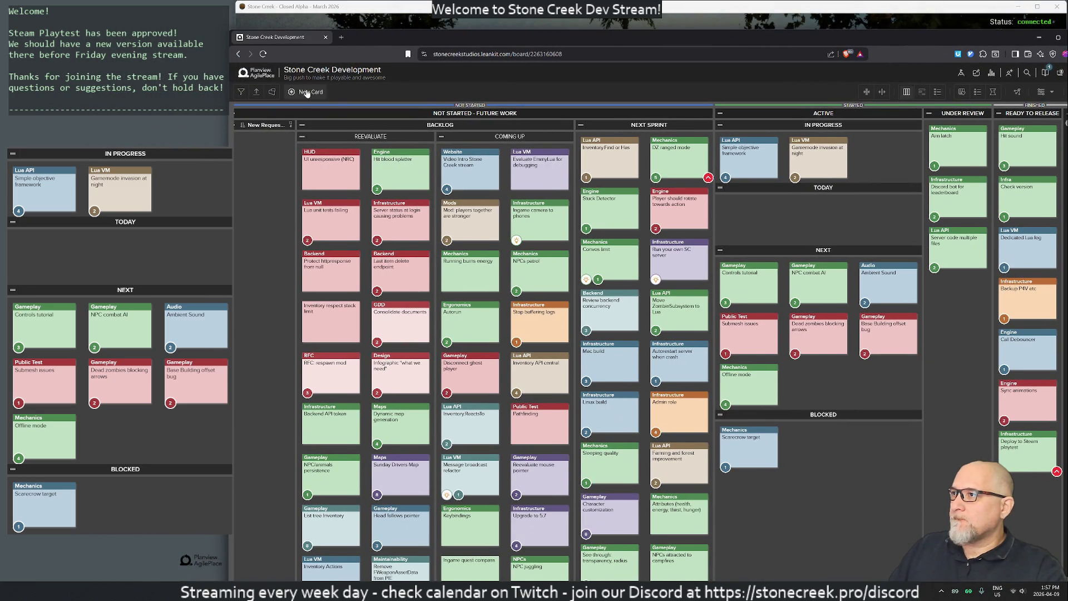
Create a new Defect card titled 'Keysbinds not bound bug'
click(308, 93)
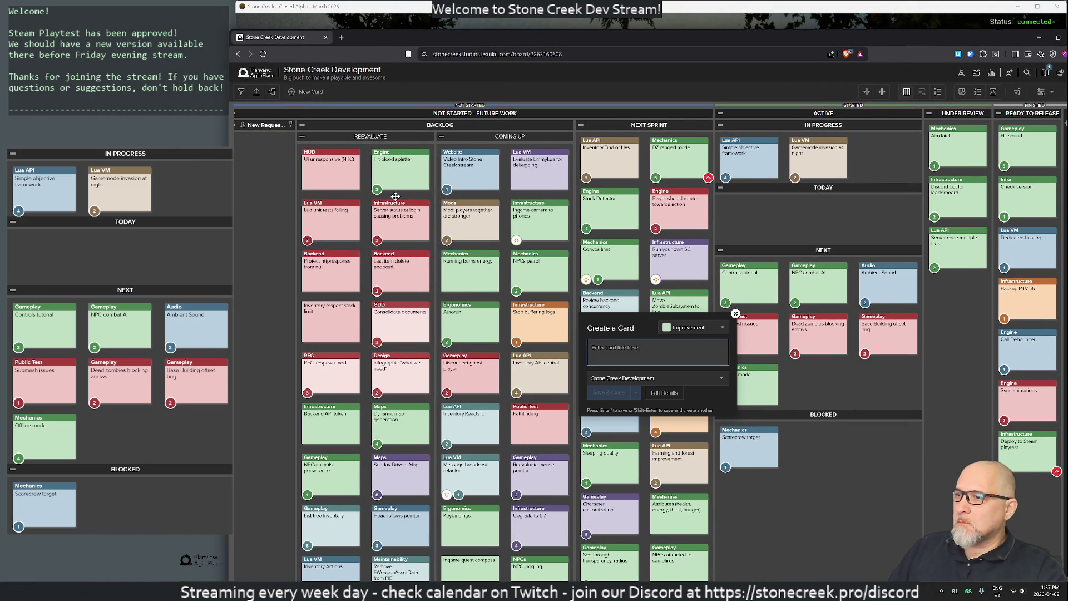
text(Keys)
text(binds not bound)
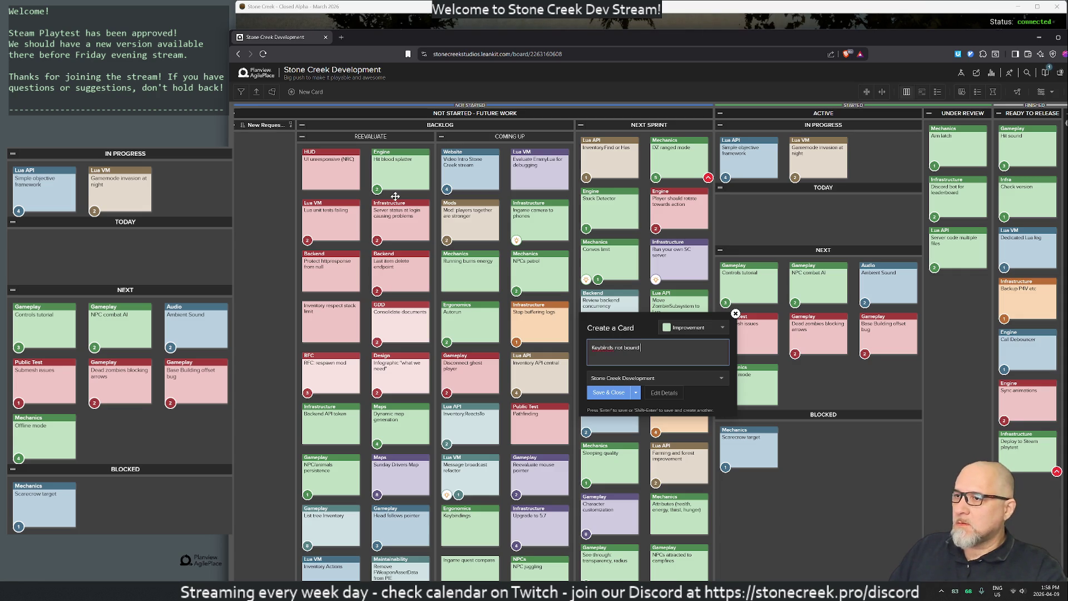
text( bug)
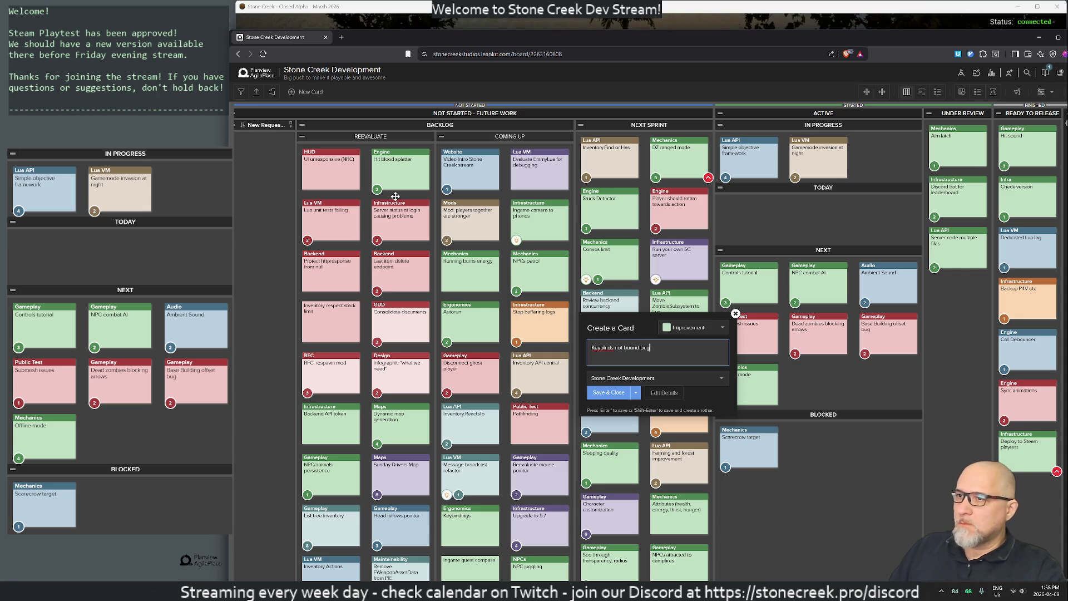
click(690, 327)
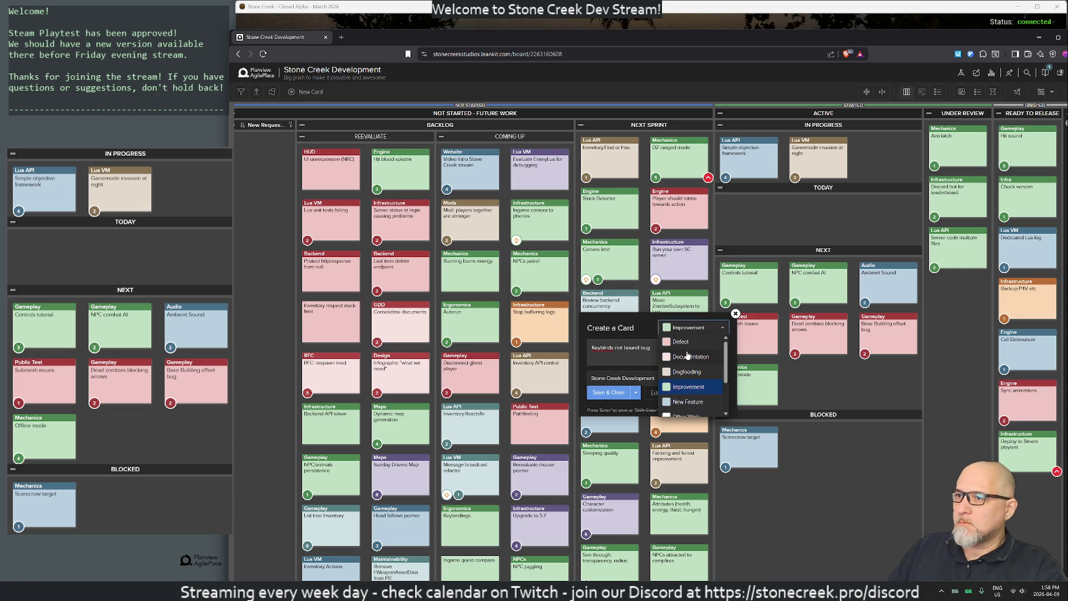
click(682, 343)
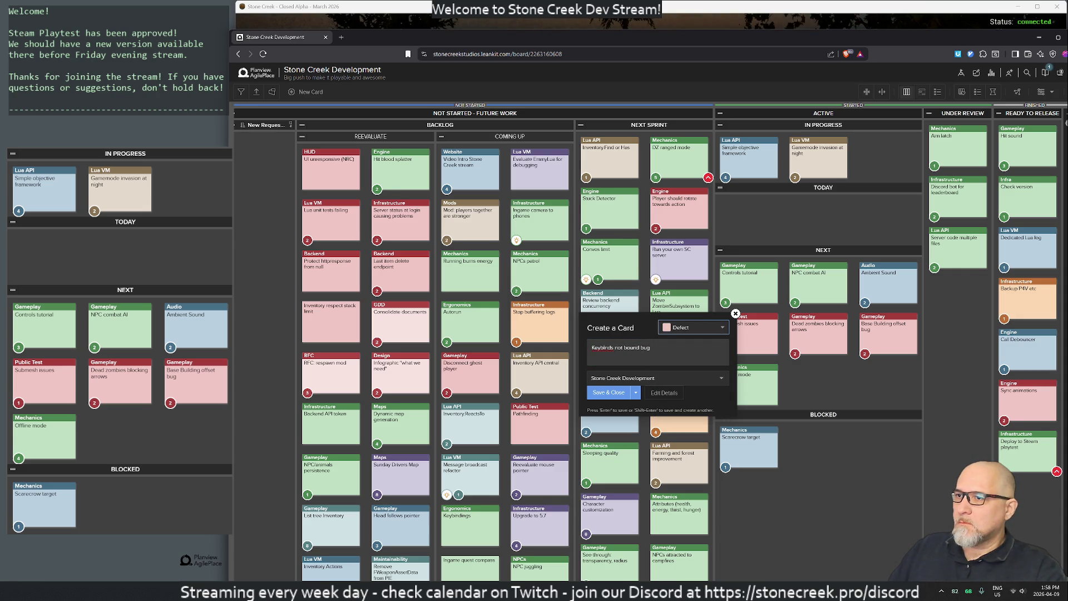
Give the card header Defect and size 2, save it, and move it into In Progress under Today
click(665, 393)
click(775, 279)
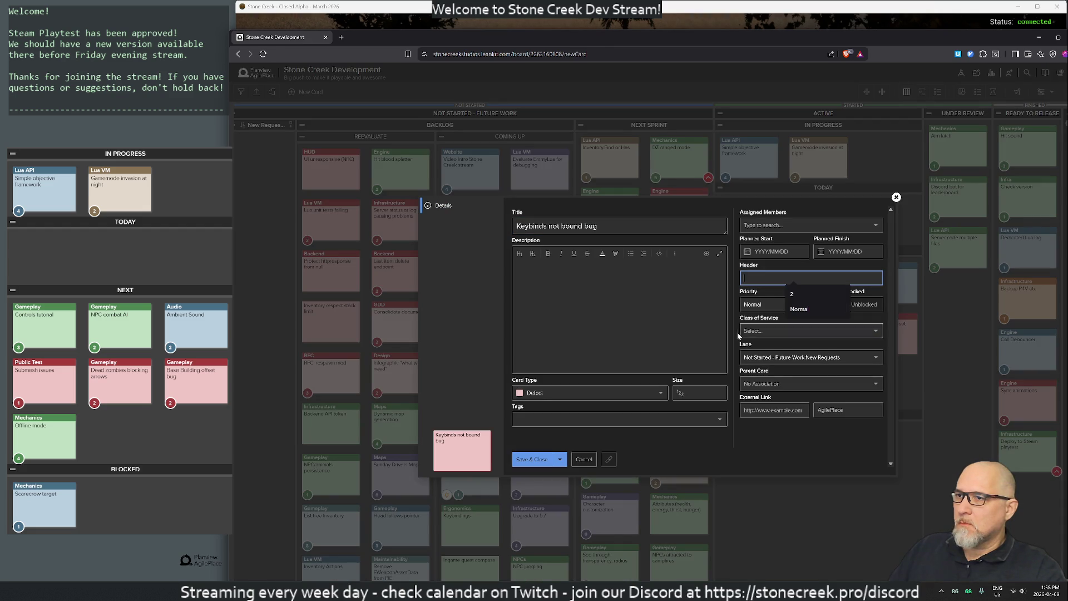
text(Defect)
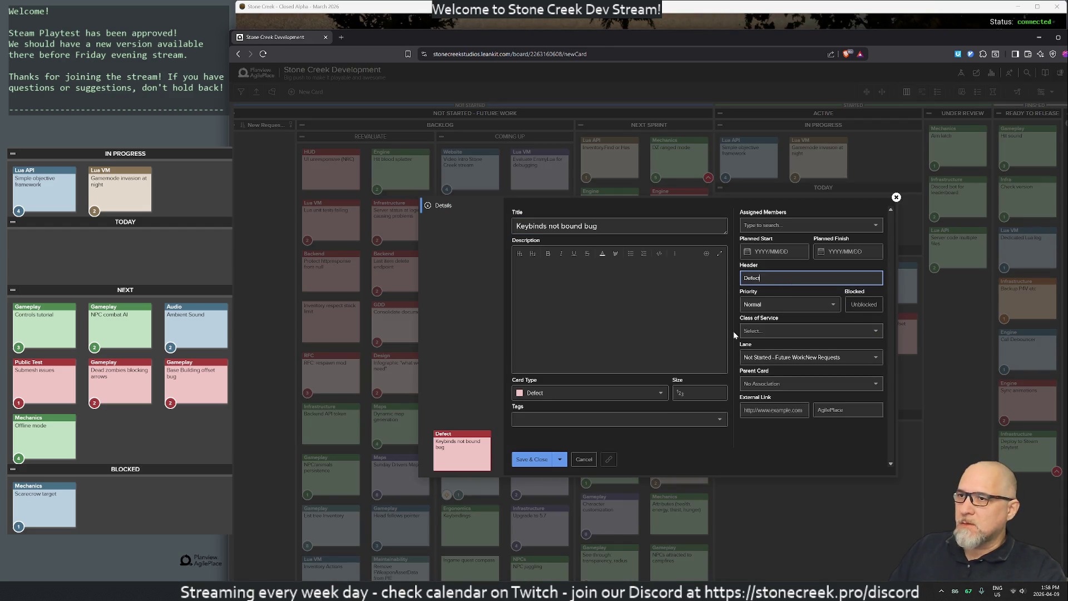
click(696, 393)
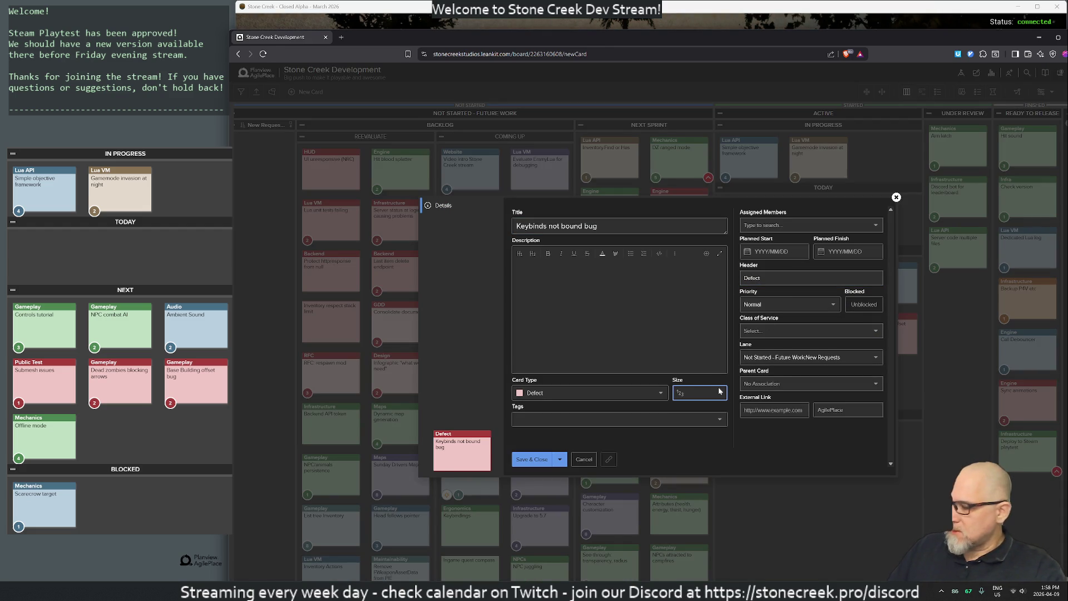
text(2)
click(539, 457)
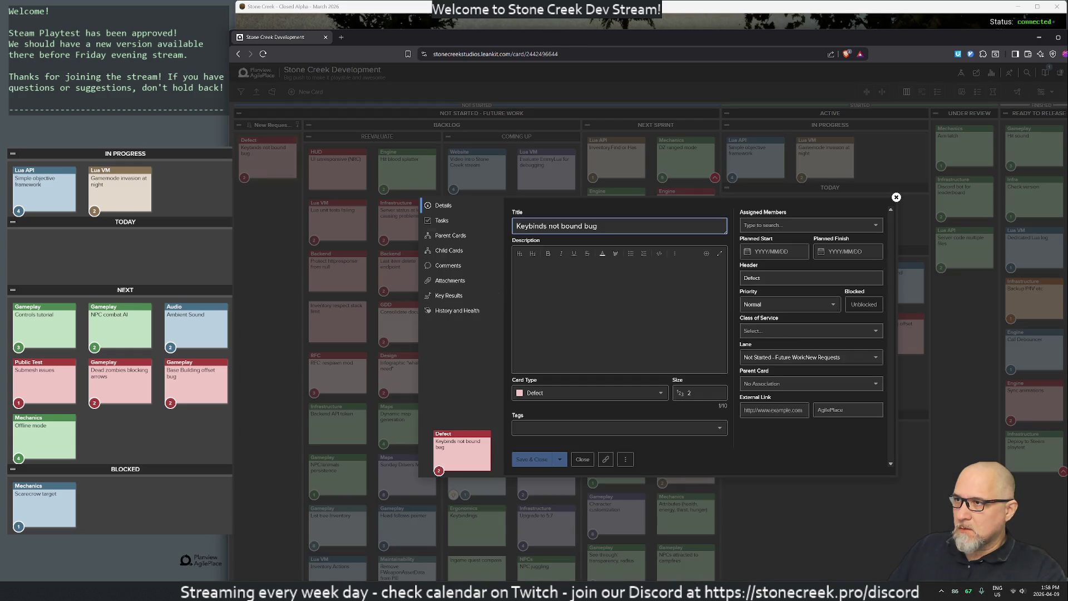
click(896, 197)
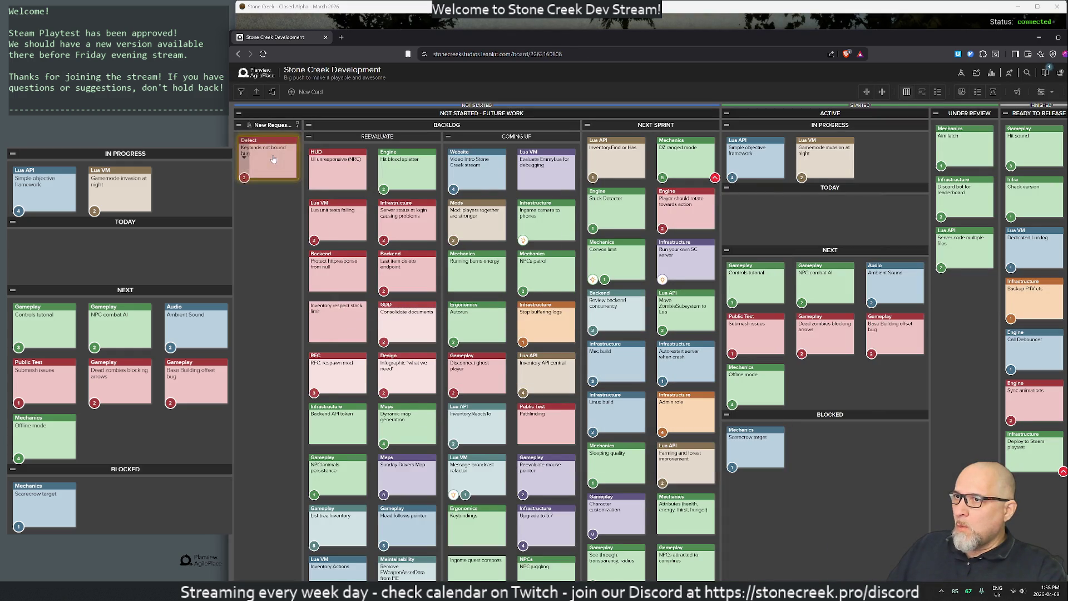
mouse_move(272, 159)
mouse_down()
mouse_move(645, 214)
mouse_move(801, 217)
mouse_move(777, 218)
mouse_up()
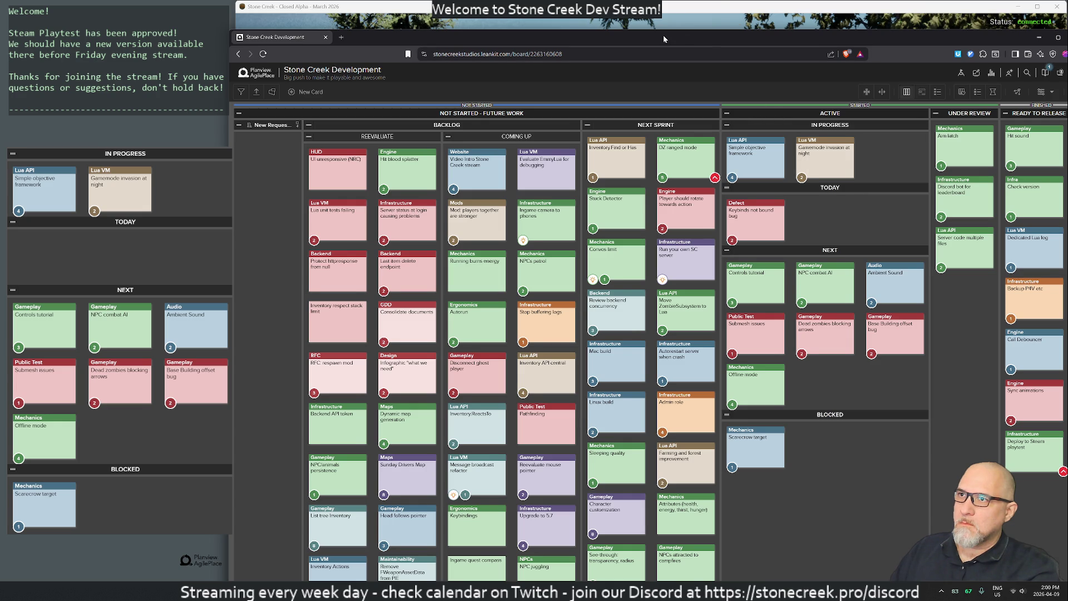
mouse_move(663, 36)
mouse_down()
mouse_move(589, 31)
mouse_move(640, 27)
mouse_move(649, 10)
mouse_up()
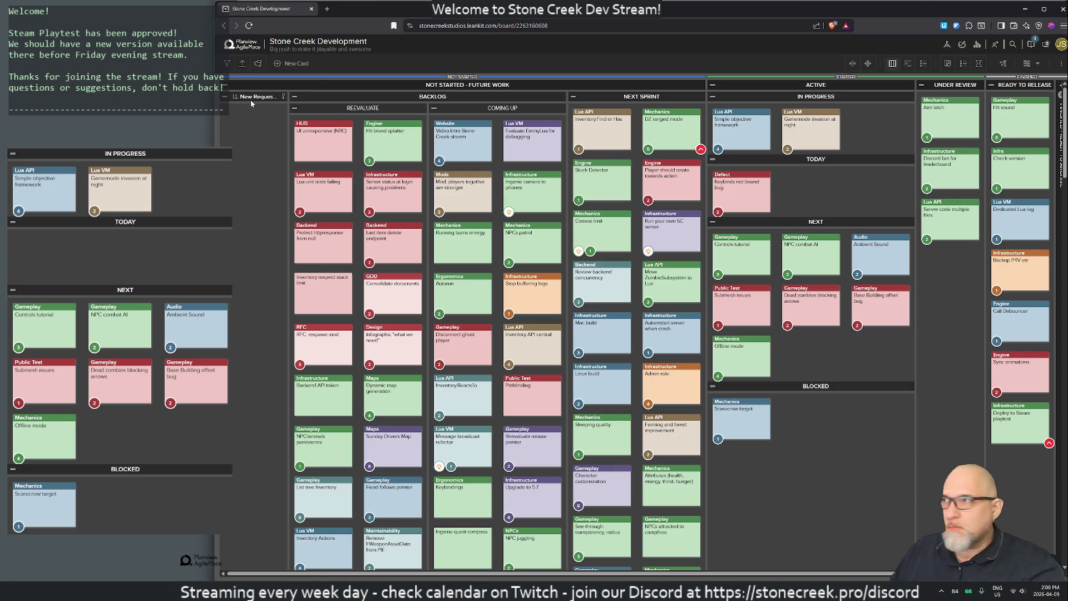
Create a new Defect card titled 'Miss target has attrition'
click(294, 63)
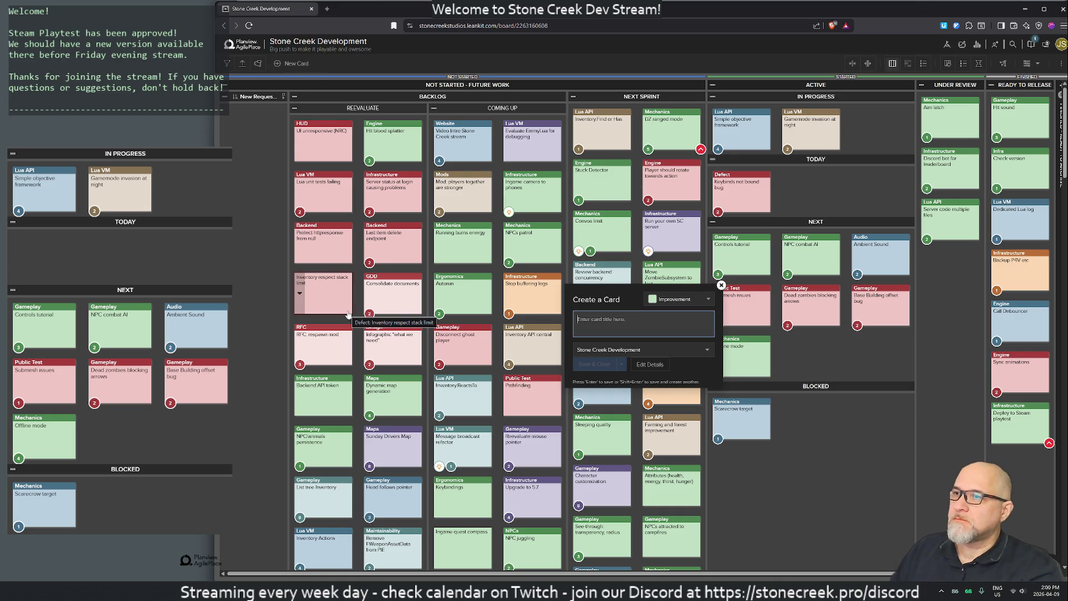
text(Miss target is annoying)
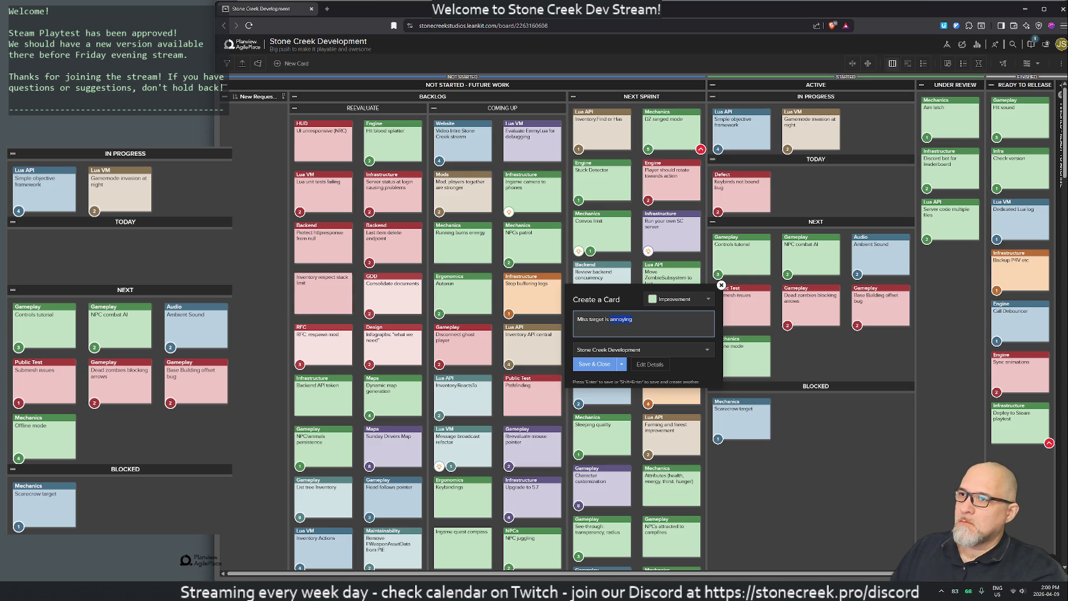
key(BackSpace)
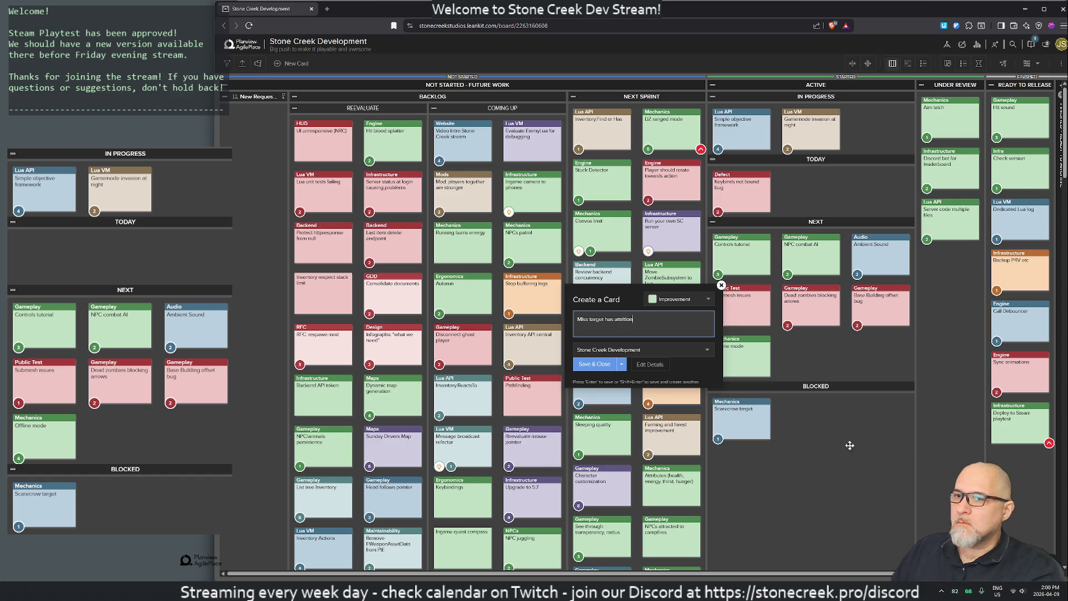
click(1018, 591)
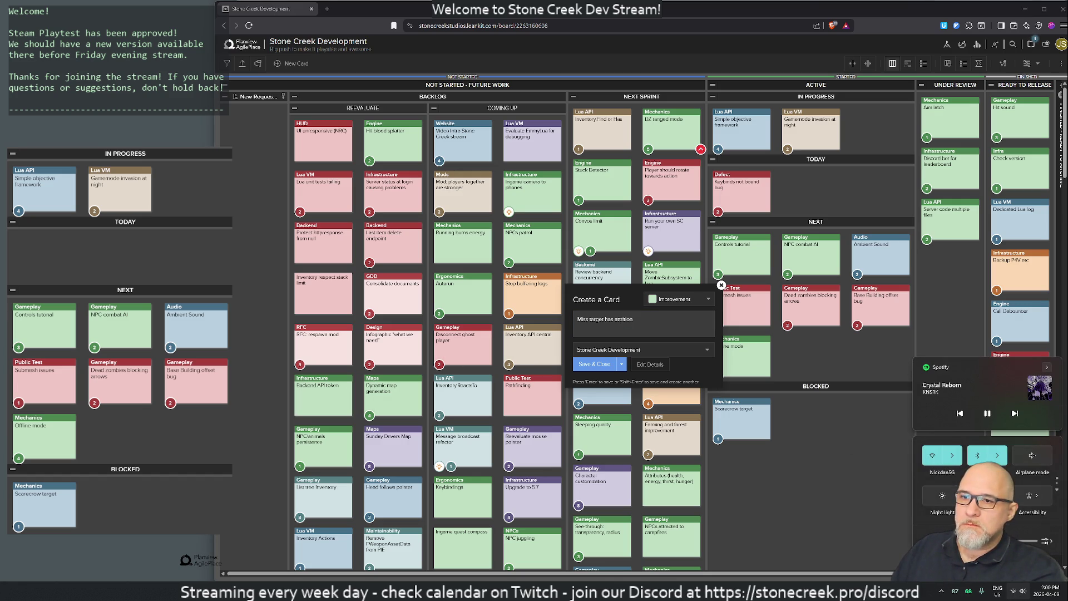
click(678, 297)
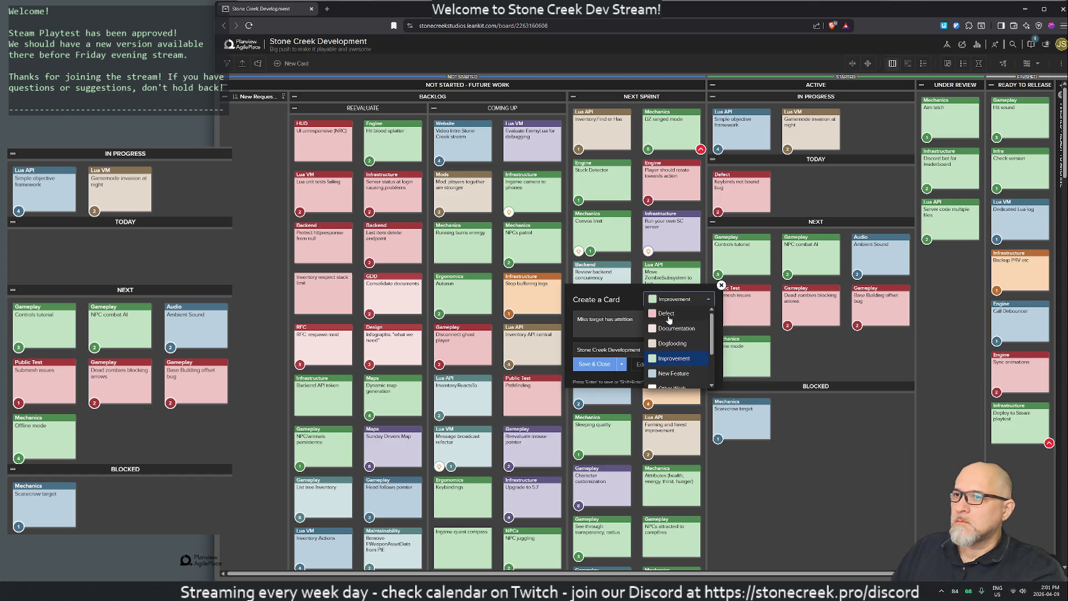
click(667, 315)
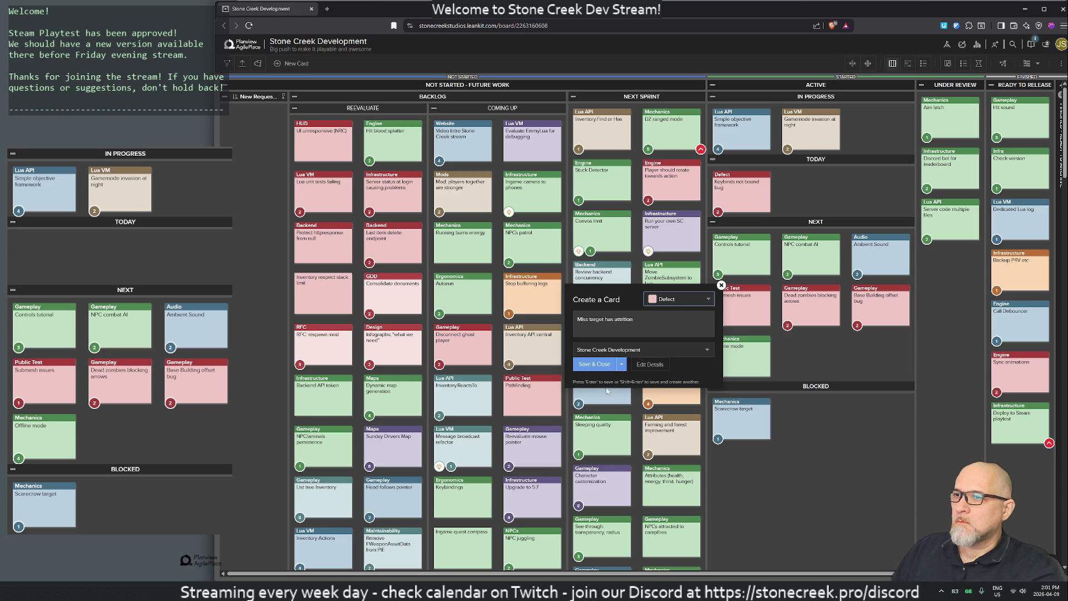
Give the card header Gameplay and size 1, save it, and move it into Today
click(650, 364)
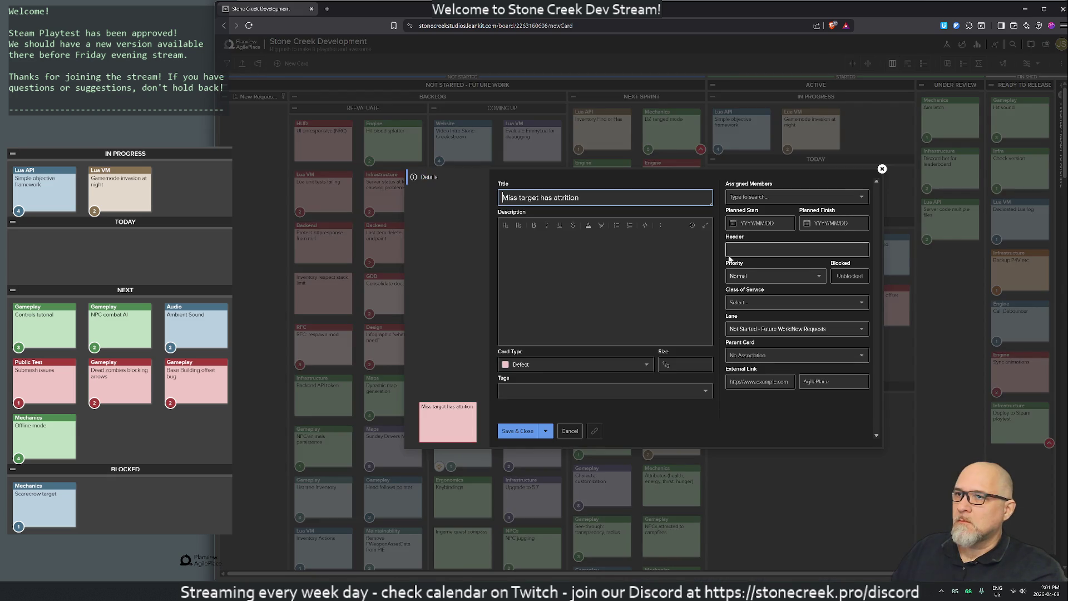
click(730, 251)
text(Gameplay)
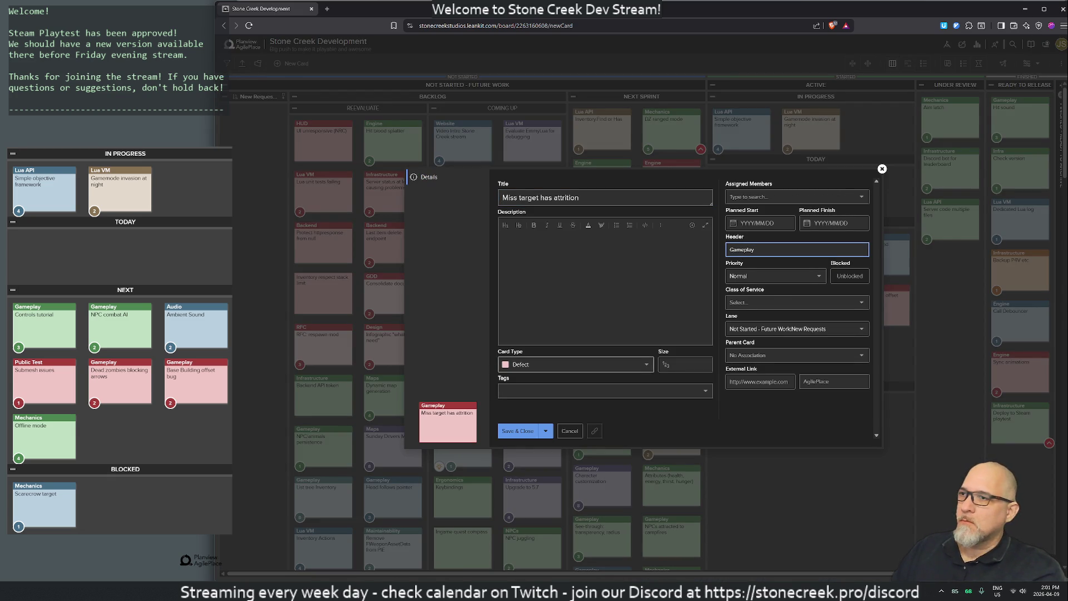
click(673, 364)
text(1)
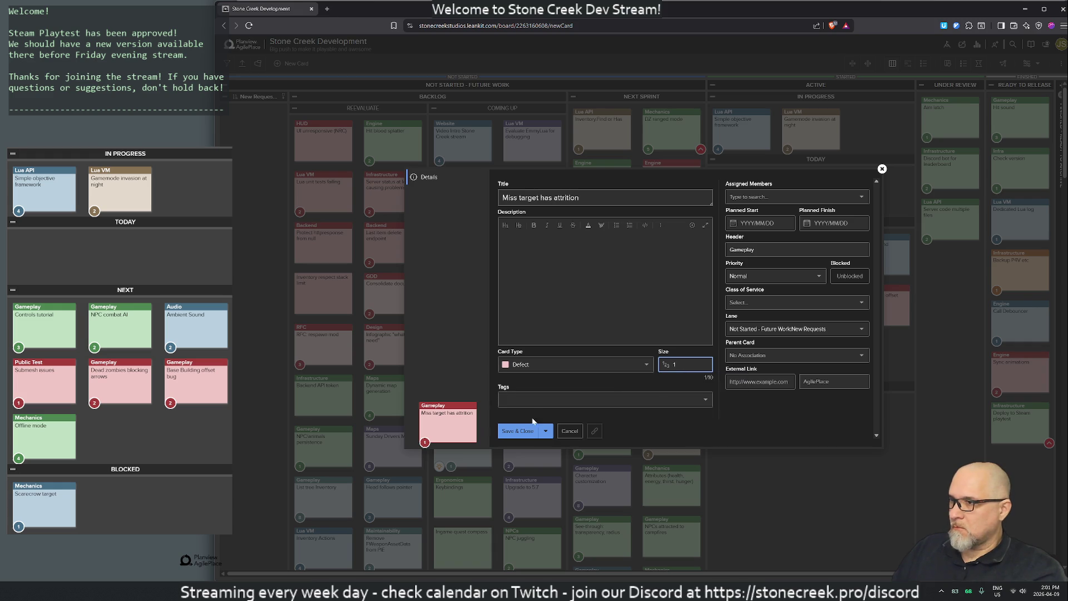
click(508, 427)
drag(253, 146, 809, 206)
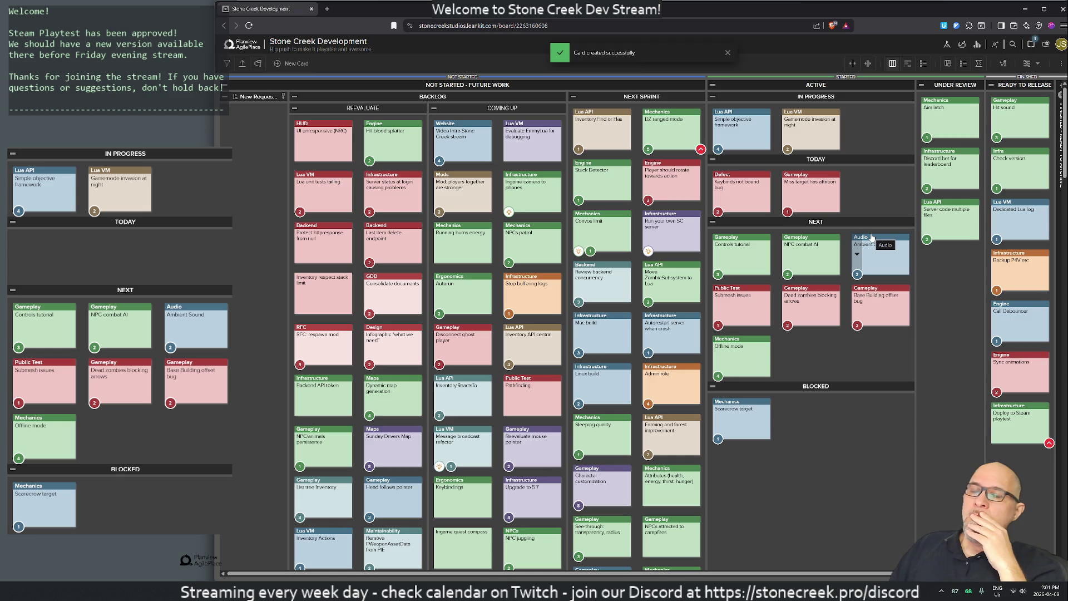
Switch through the game window to the Stone Creek GDD in Google Docs
key(alt+Tab)
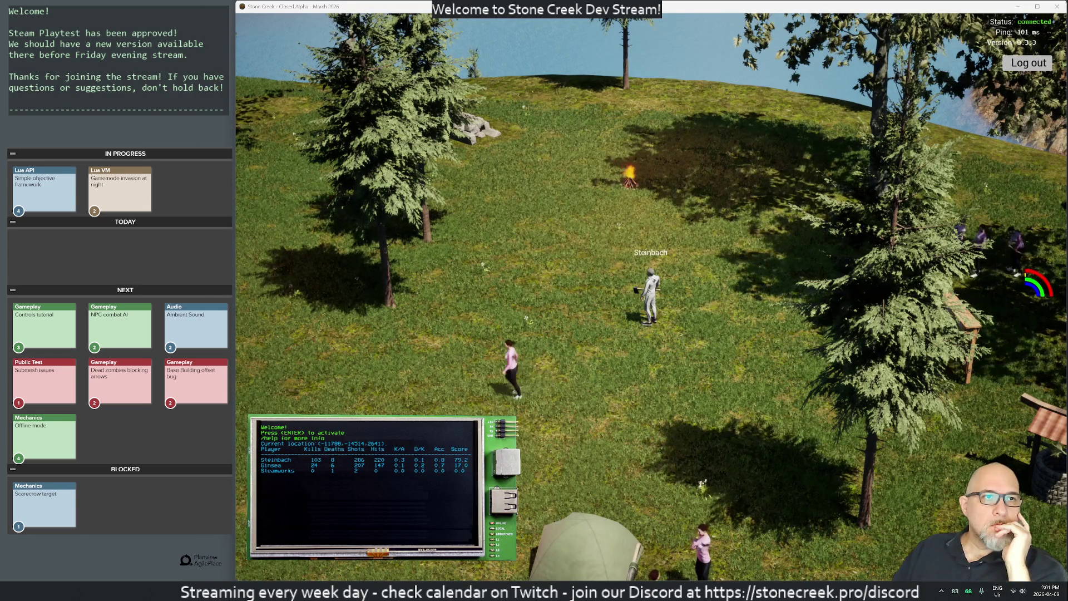
key(alt+Tab)
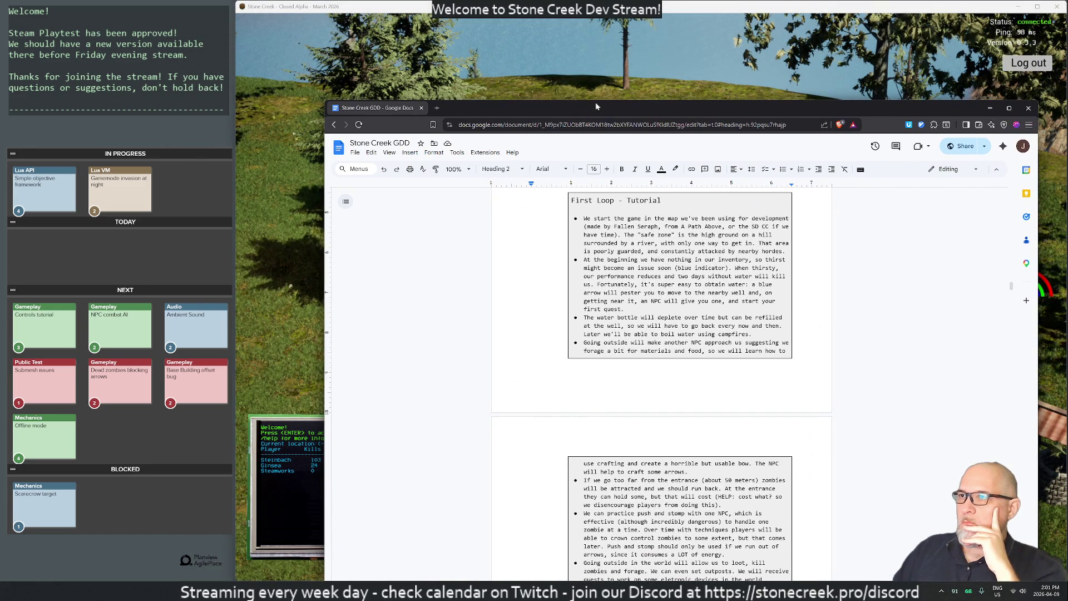
Set the document zoom to Fit
drag(619, 48, 601, 35)
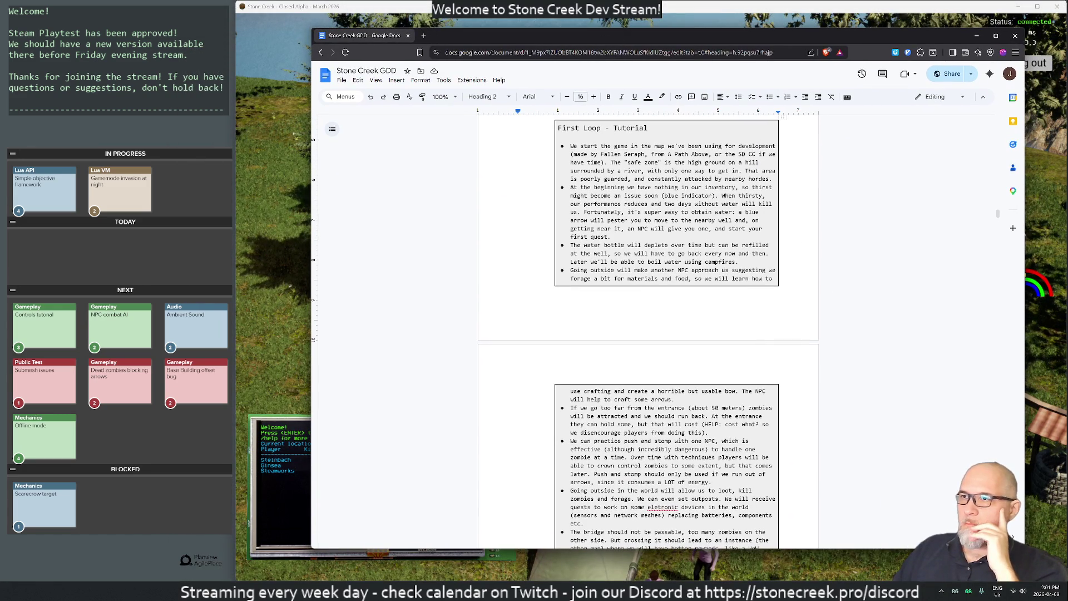
click(443, 97)
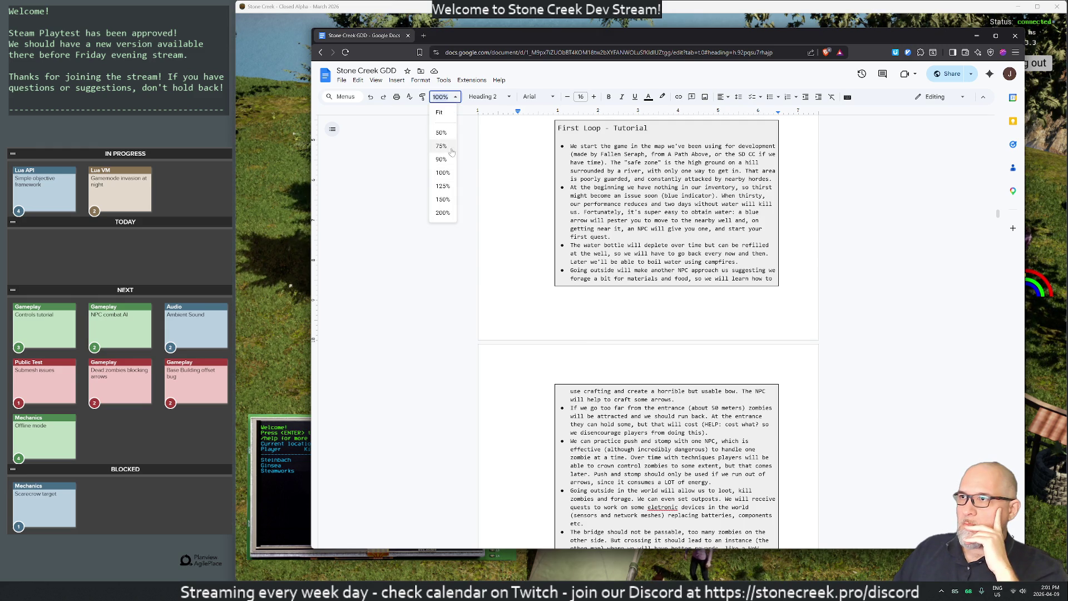
click(439, 112)
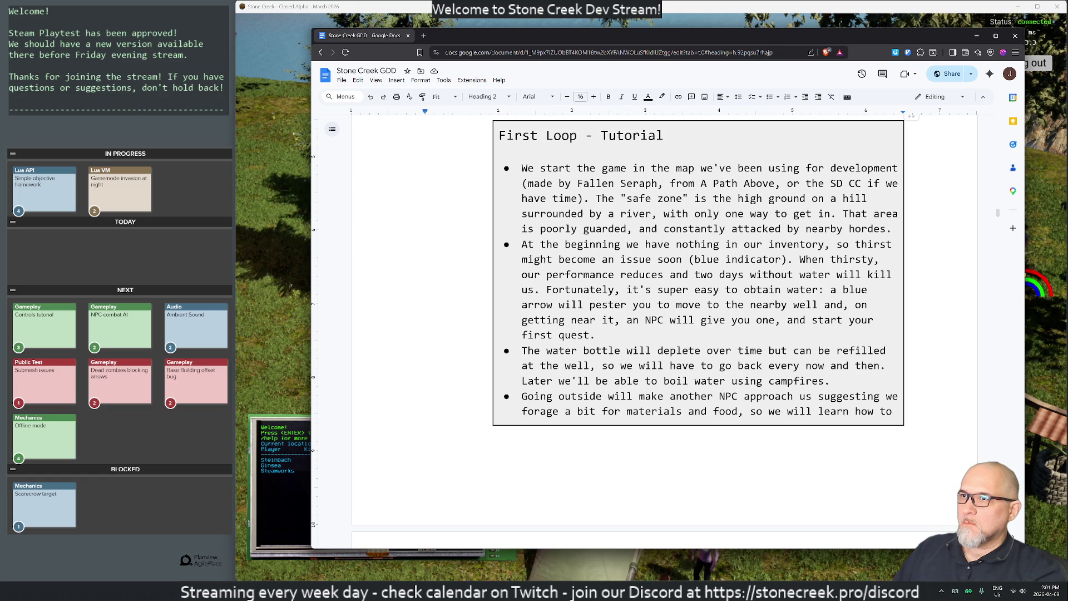
Rewrite the first bullet's map description as 'a safe zone, the high ground' and drop the comma after river
mouse_move(652, 168)
mouse_down()
mouse_move(651, 184)
mouse_move(769, 184)
mouse_move(583, 199)
mouse_up()
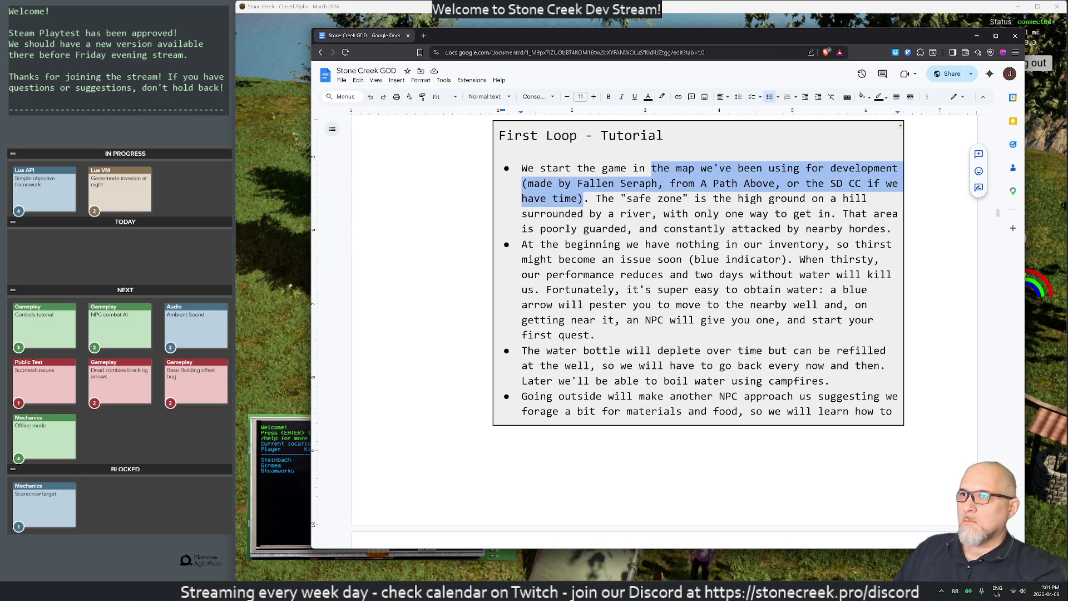
text(a “)
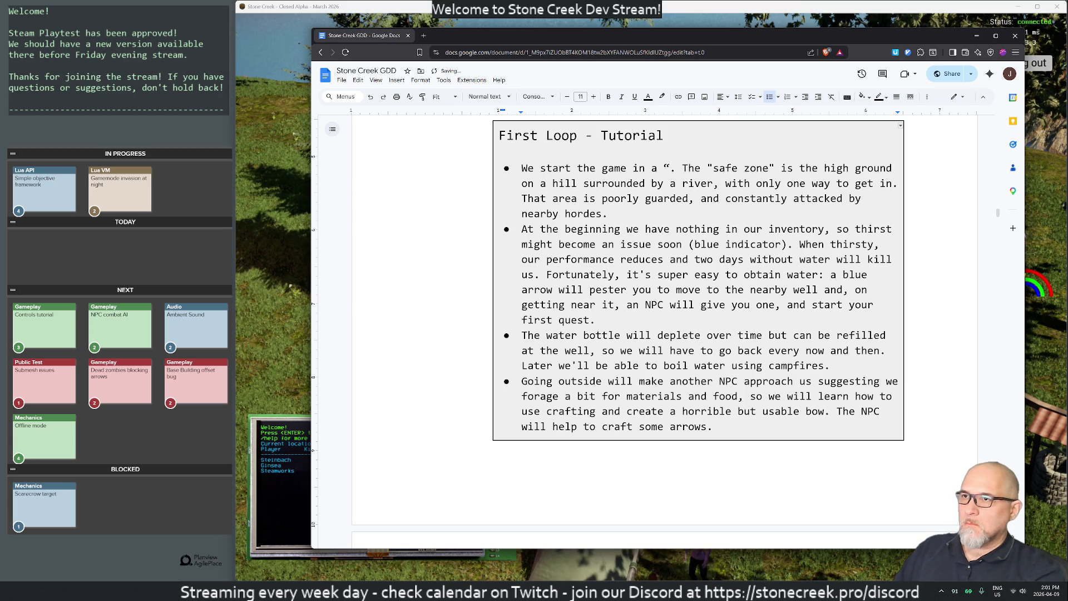
key(BackSpace)
text(safe zon)
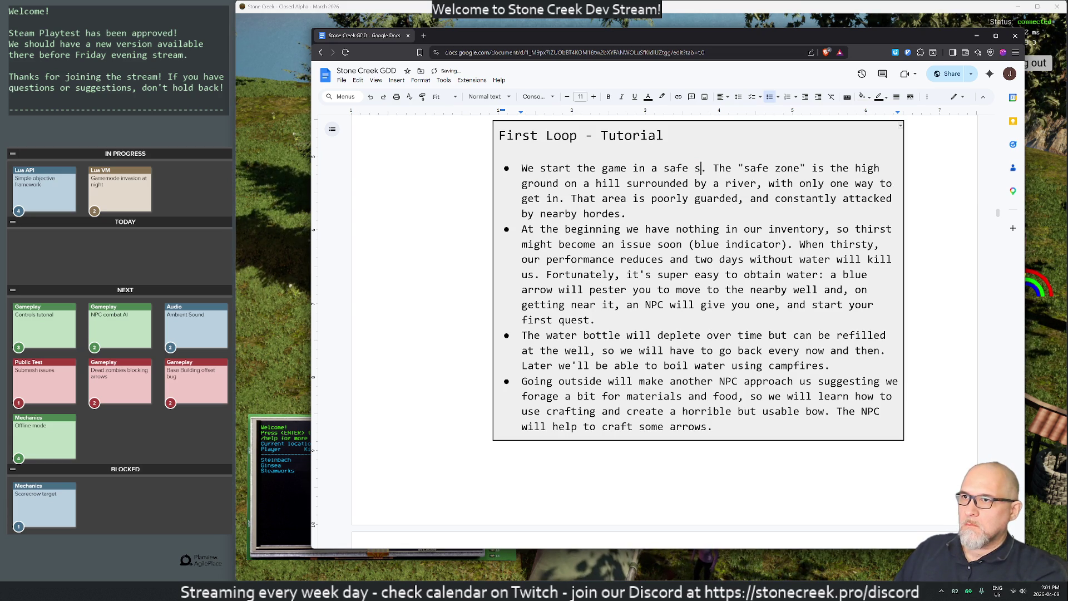
text(e)
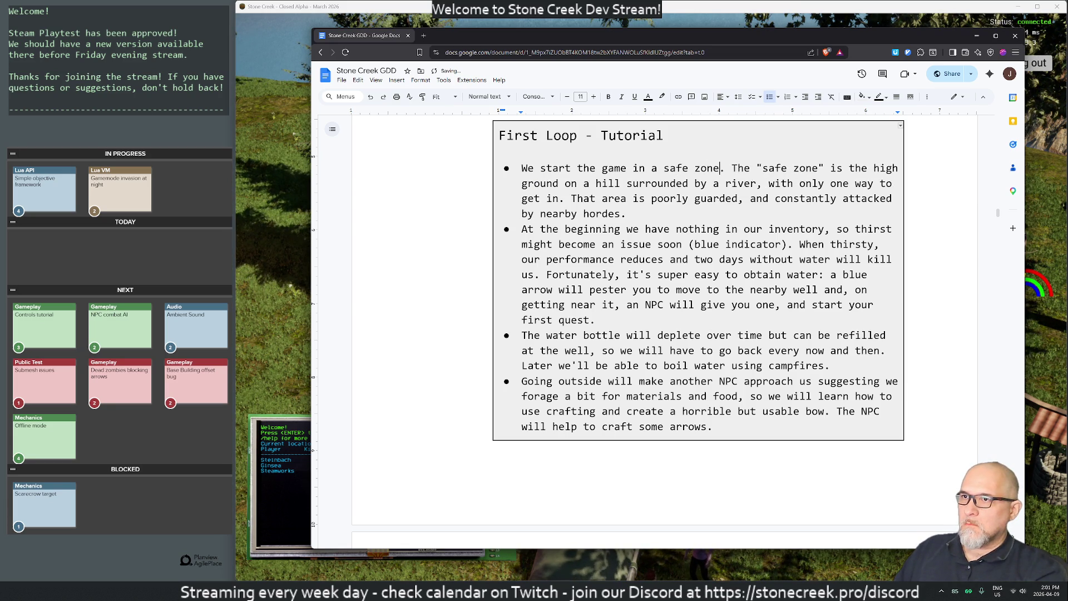
text(,)
key(shift+Right)
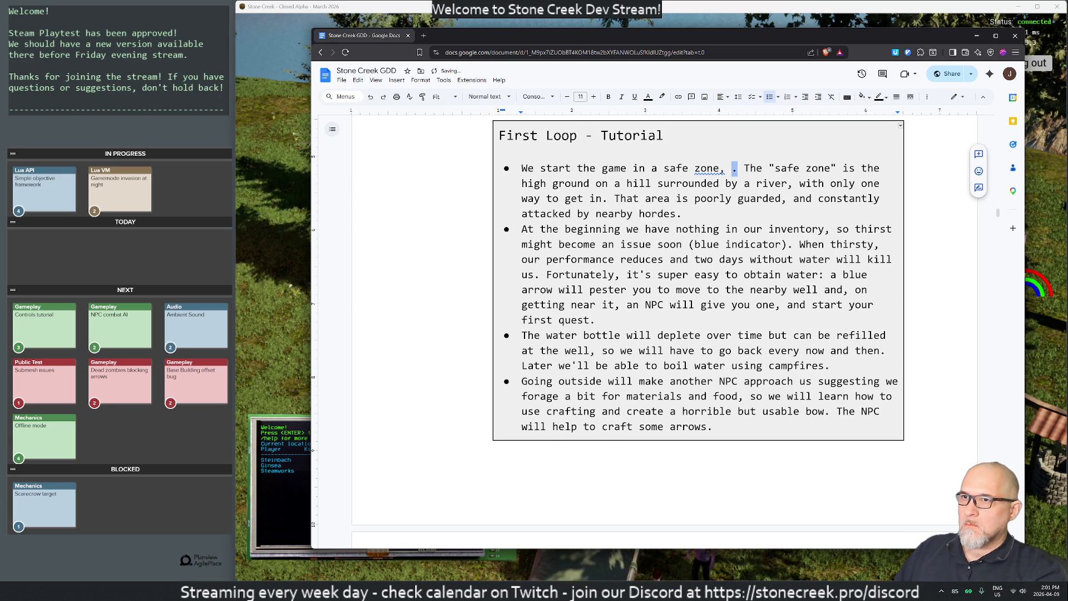
key(shift+Right)
key(shift+Right)
key(shift+Right)
text(th)
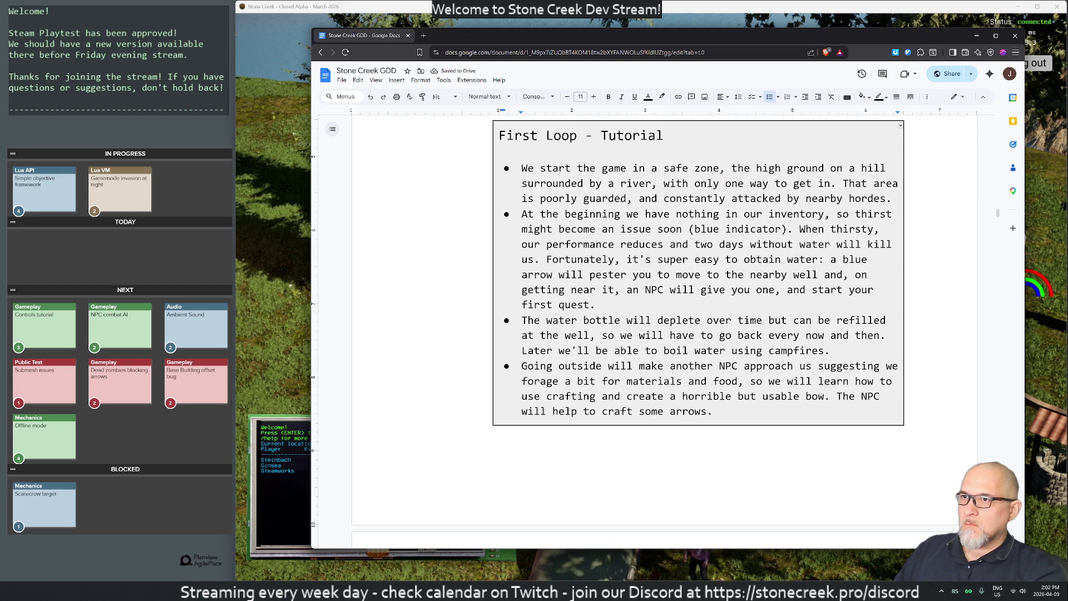
key(Right)
key(Right)
key(Right)
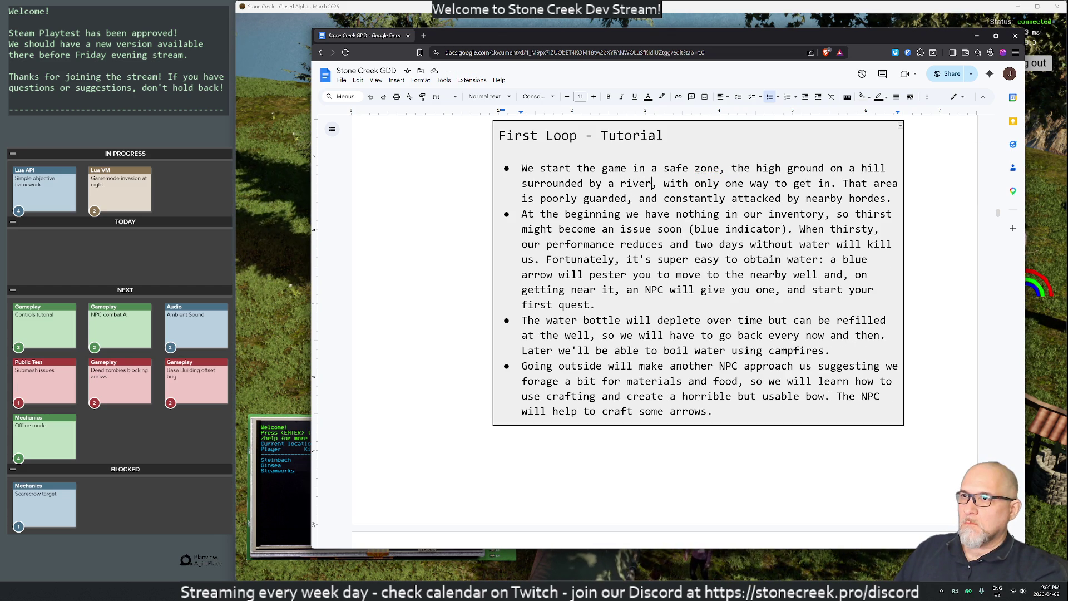
key(Delete)
key(Right)
key(Right)
key(Right)
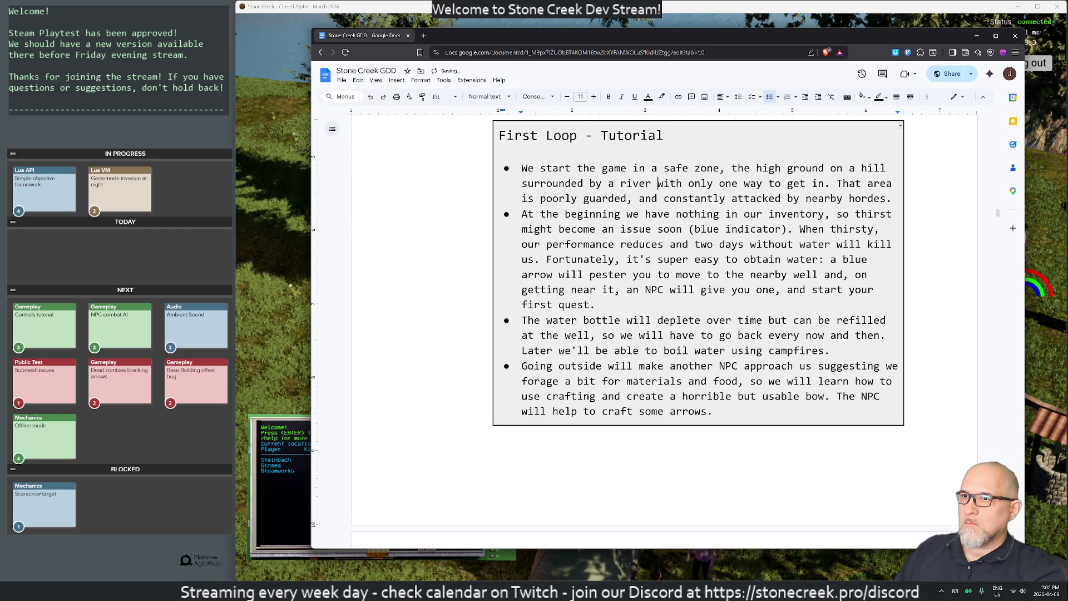
click(867, 184)
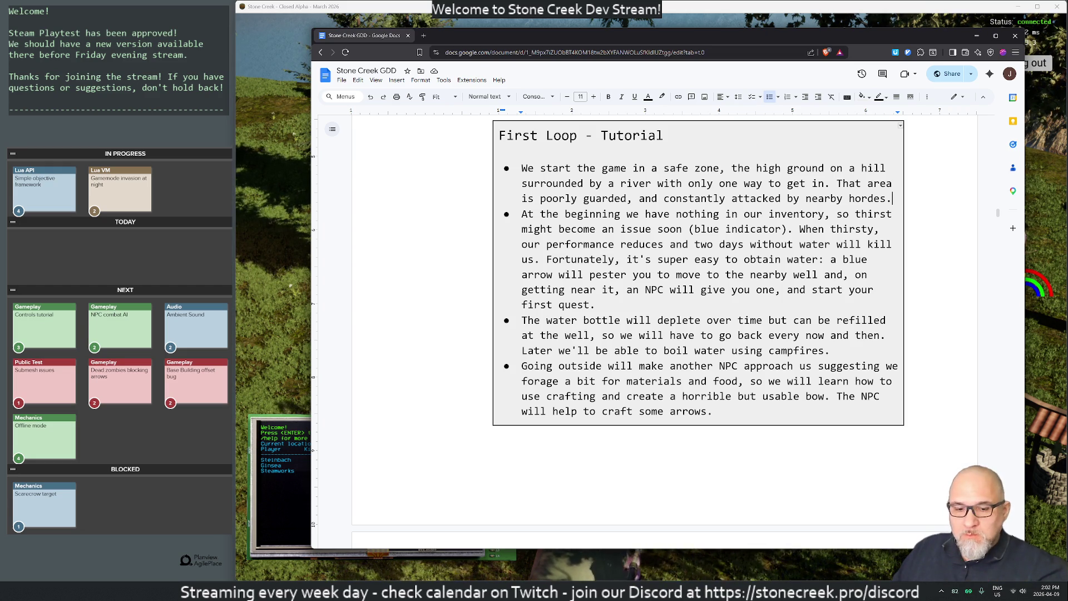
Add the bullet 'At night zombies will become sprinters and will run towards the safe zone.'
key(Return)
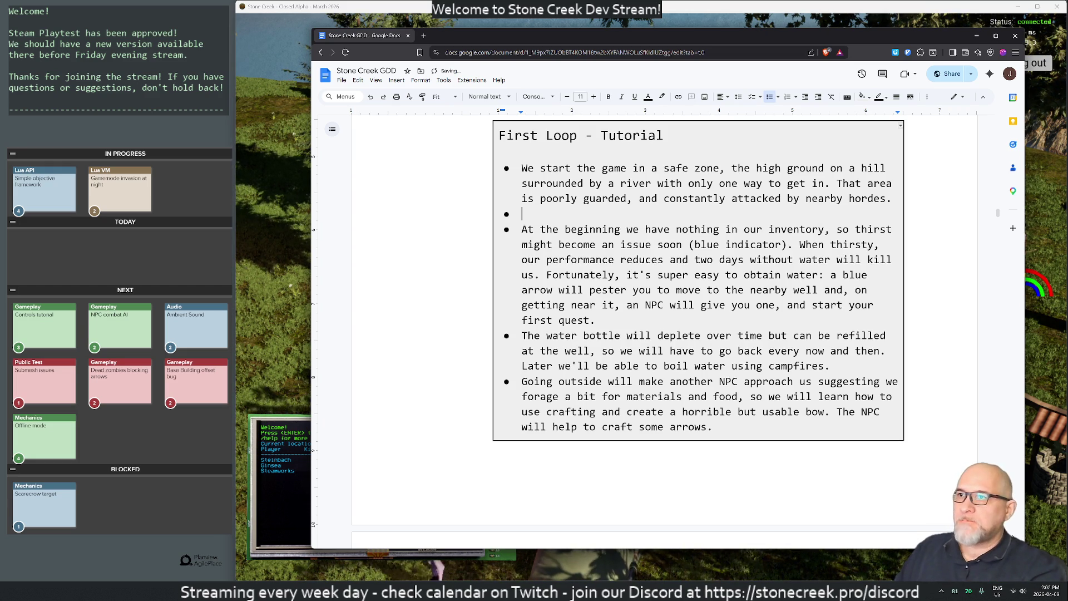
text(At night )
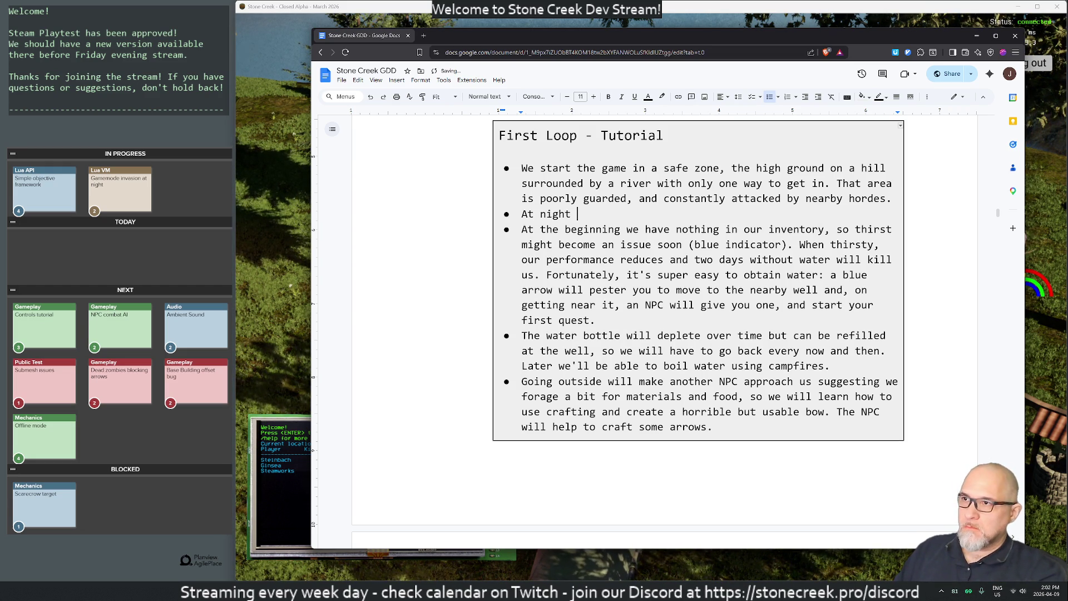
text(zombies wi)
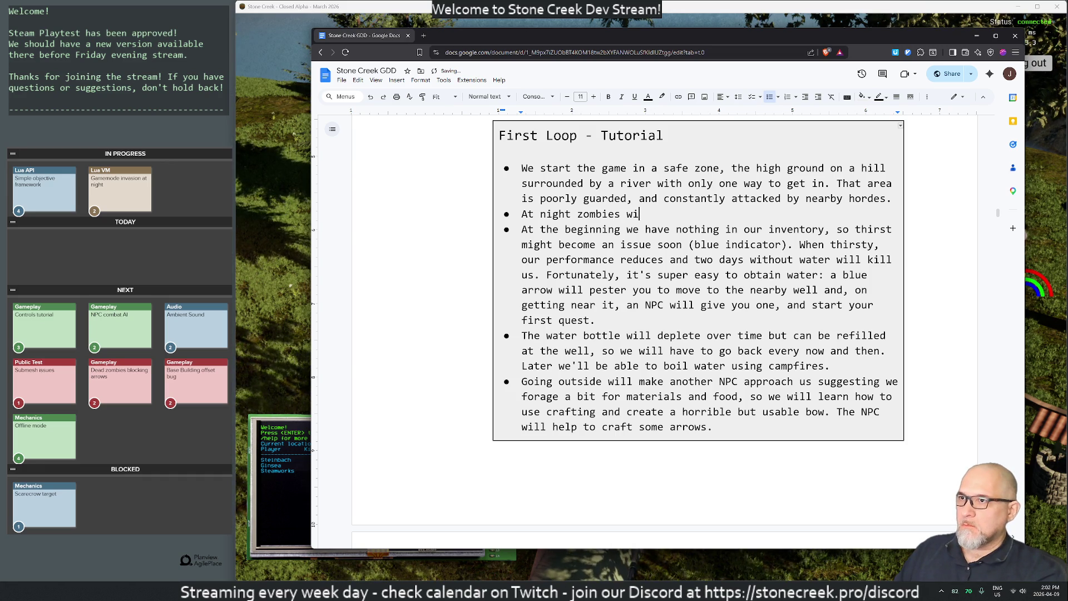
text(ll become )
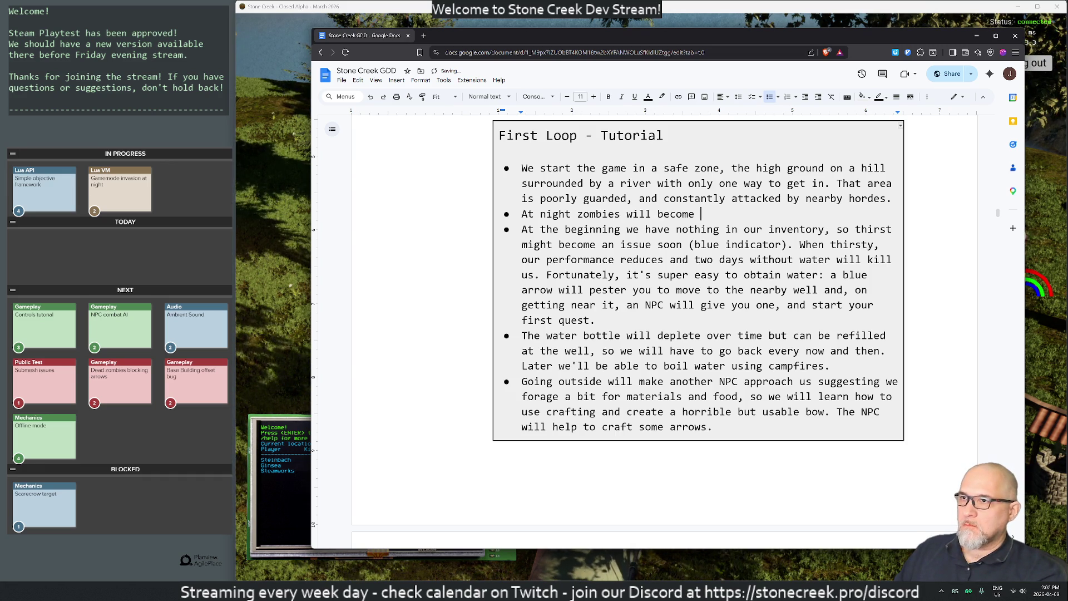
text(sprinters)
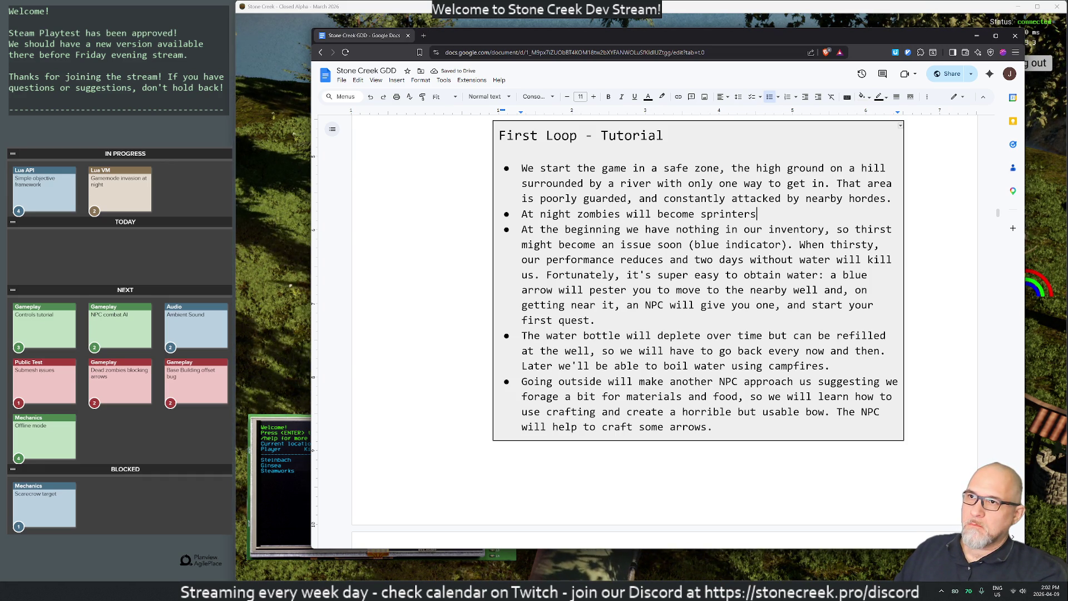
text( and will )
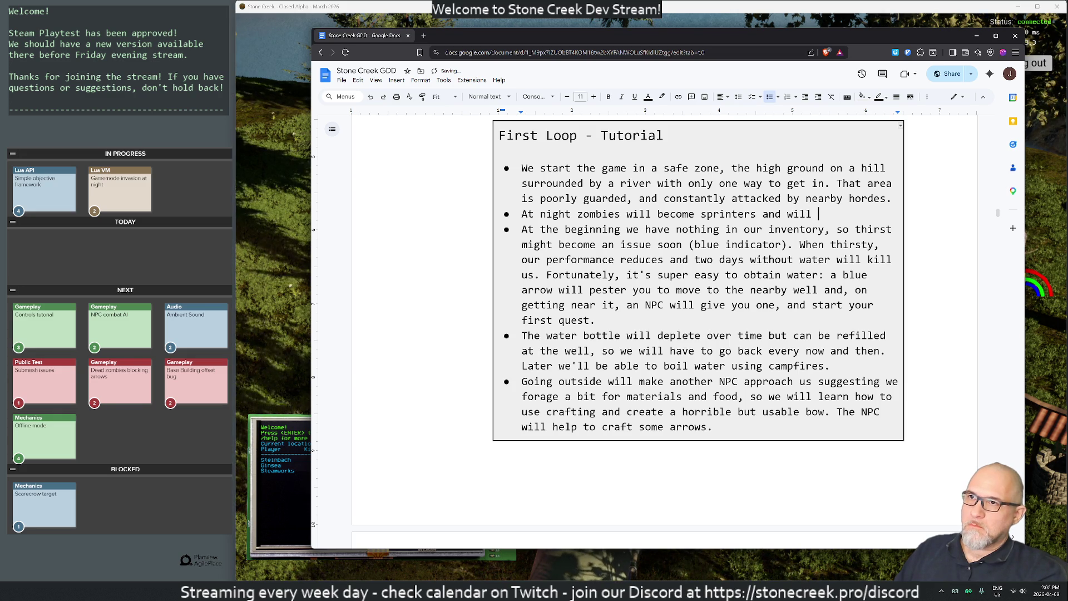
text(run towards the)
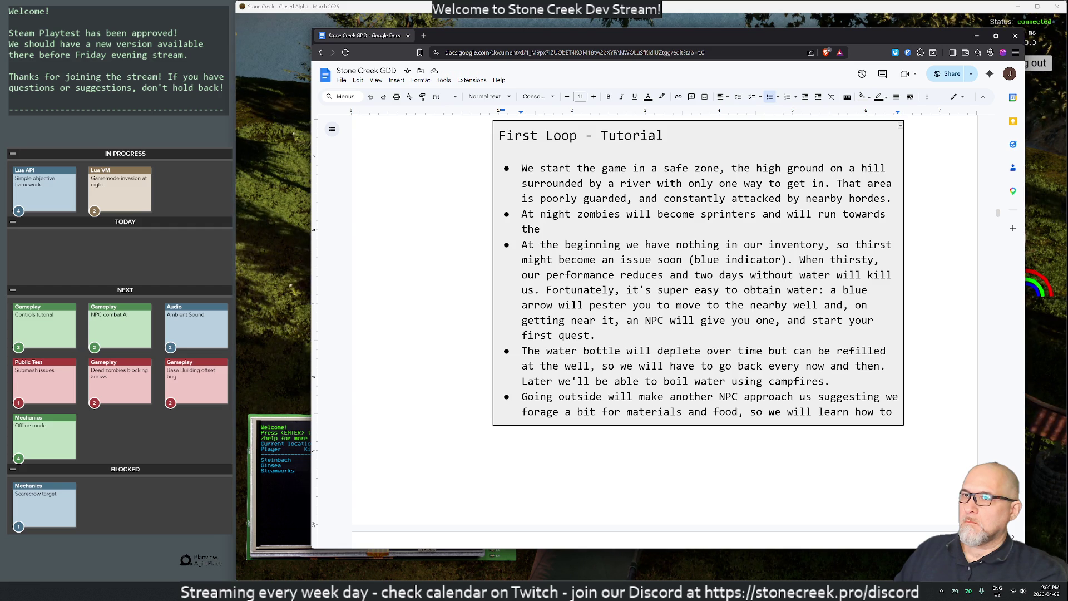
text(safe )
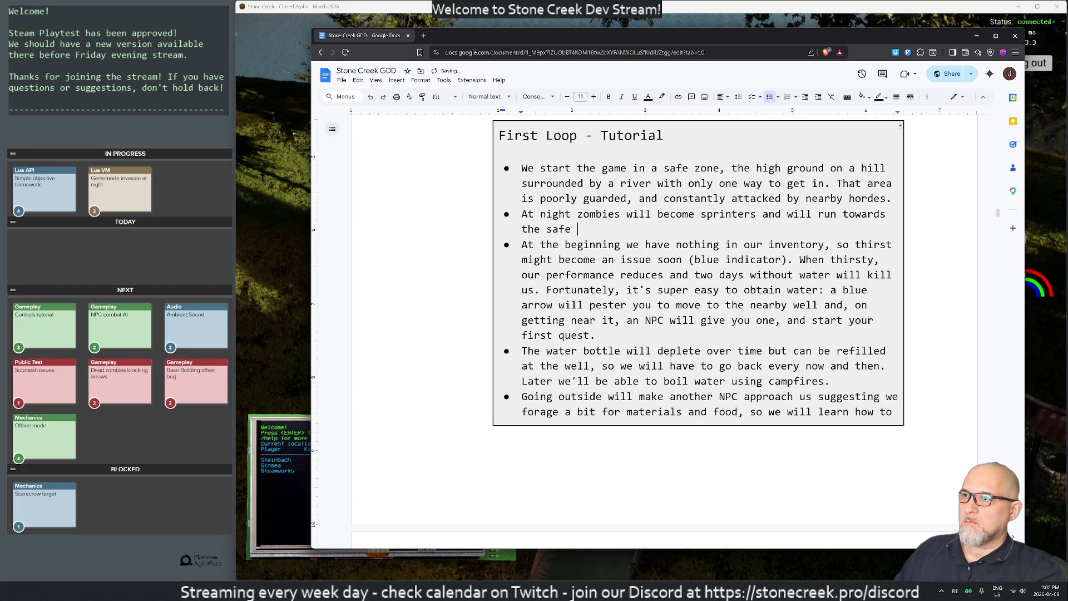
text(zone.)
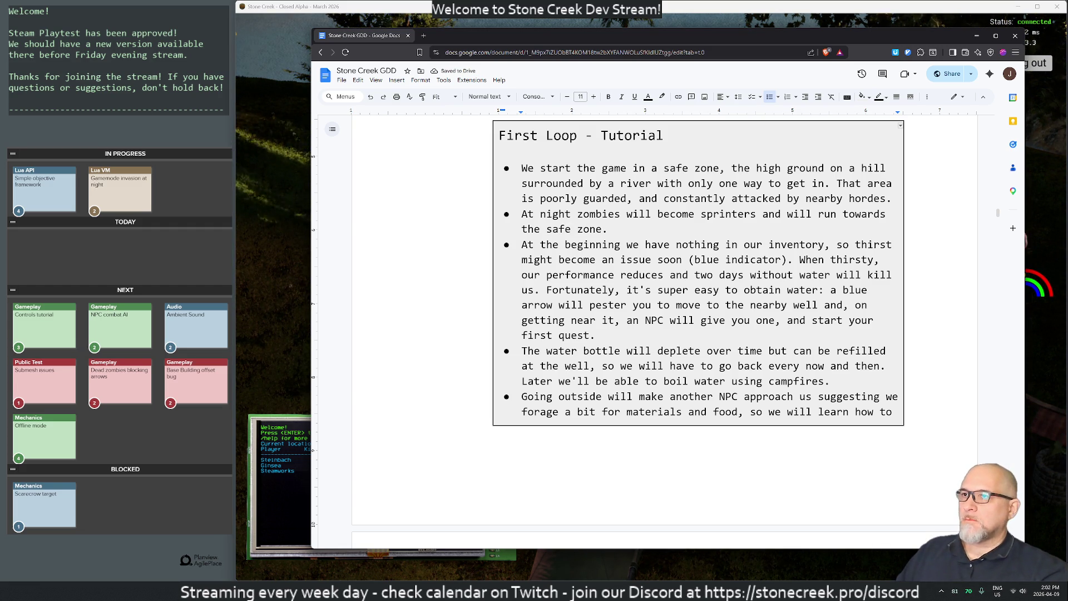
Replace 'safe zone' with 'camp' in both tutorial bullets, then move the document window off screen
double_click(706, 168)
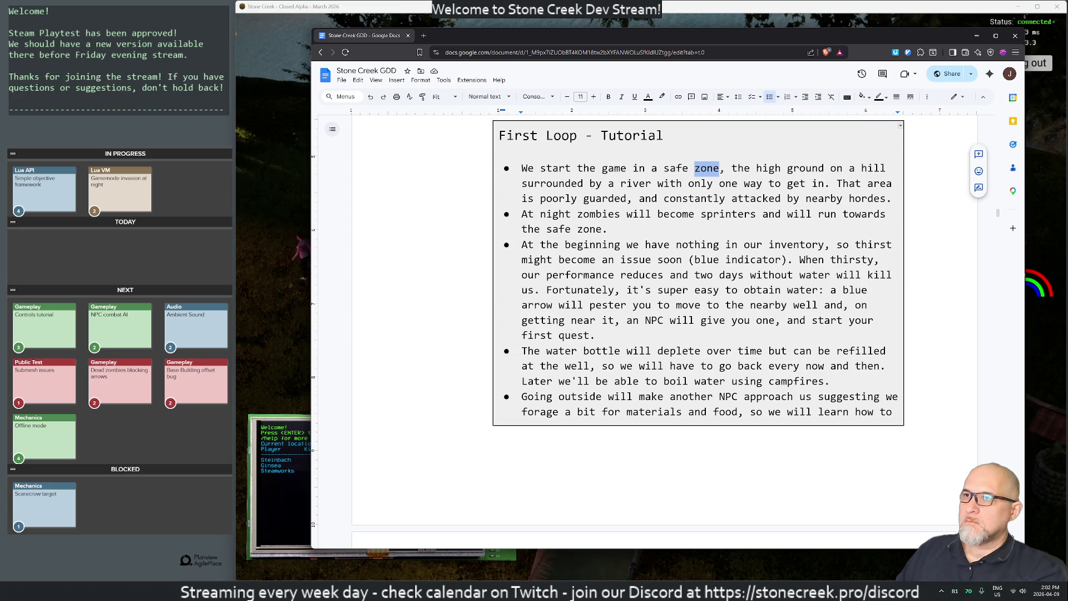
key(BackSpace)
key(BackSpace)
key(BackSpace)
key(BackSpace)
key(BackSpace)
key(BackSpace)
text(camp)
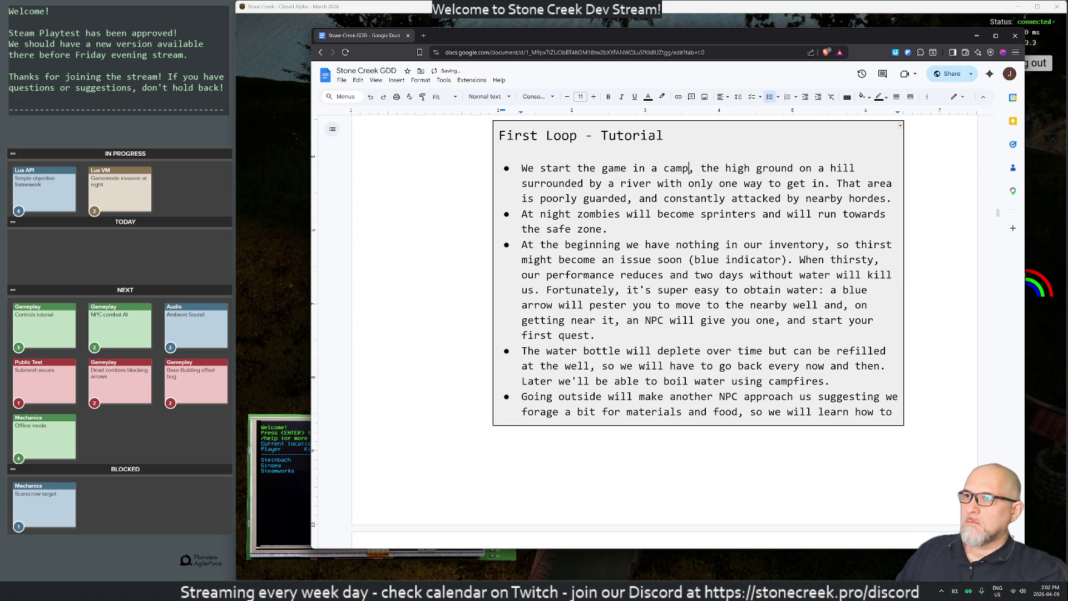
double_click(589, 229)
key(BackSpace)
key(BackSpace)
key(BackSpace)
text(camp.)
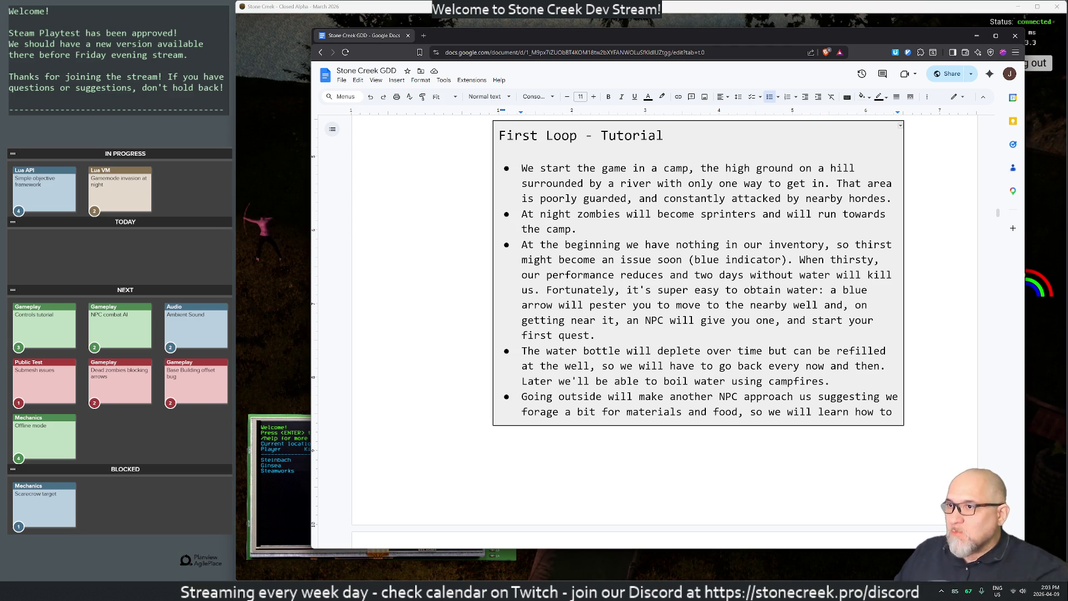
mouse_move(442, 37)
mouse_down()
mouse_move(470, 92)
mouse_move(808, 186)
mouse_up()
mouse_move(771, 289)
mouse_down()
mouse_move(1046, 174)
mouse_move(1067, 220)
mouse_up()
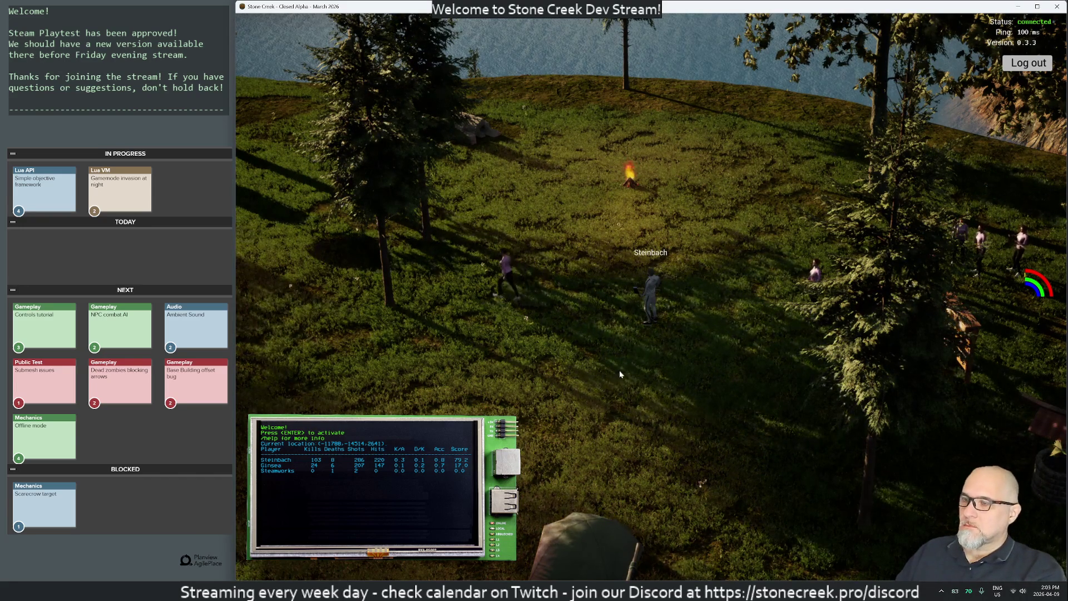
In Rider, open LuaZombies.cpp via a 'luazom' project search, then its LuaZombies.h header
key(alt+Tab)
click(660, 324)
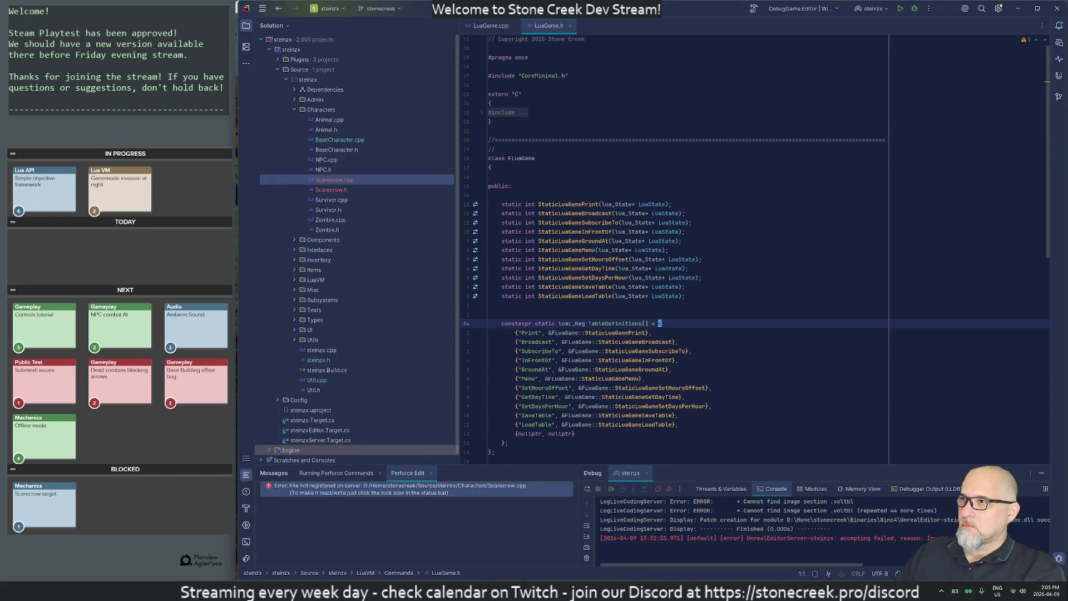
key(shift)
key(shift)
text(luazom)
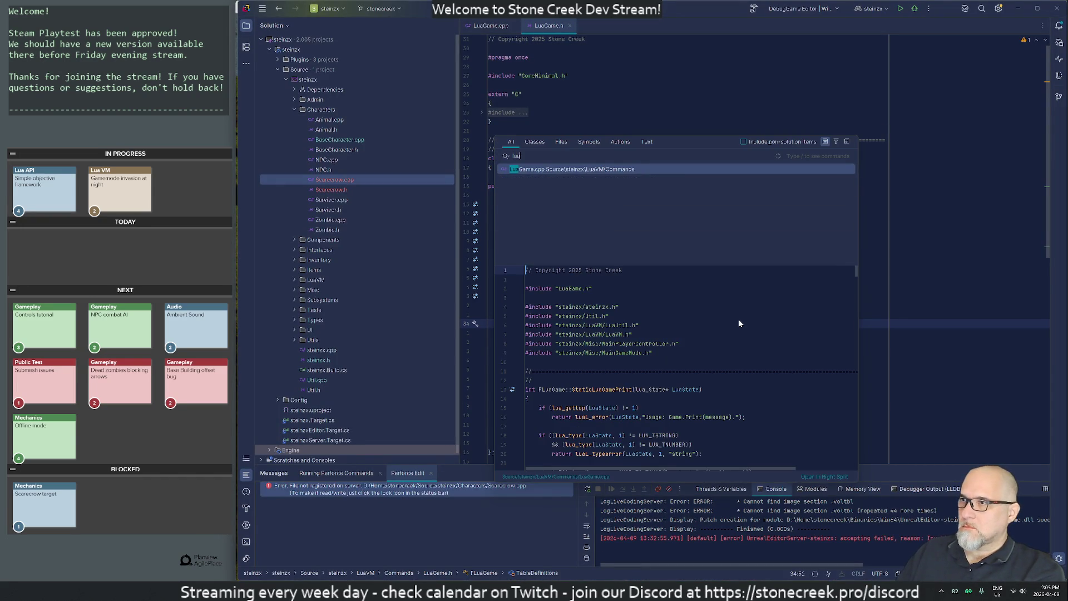
key(Return)
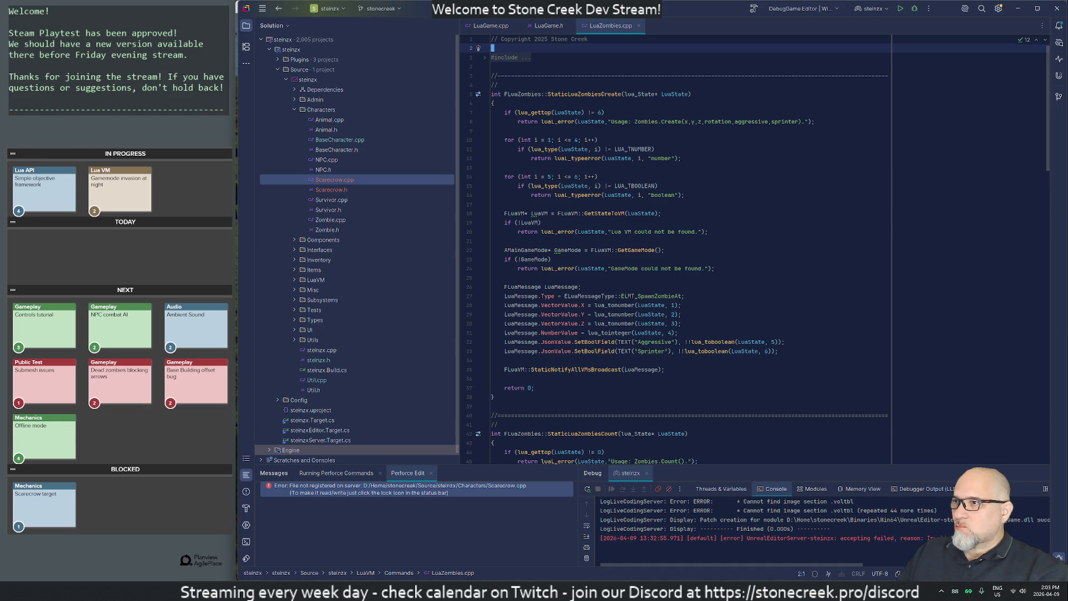
key(Down)
key(Down)
key(Down)
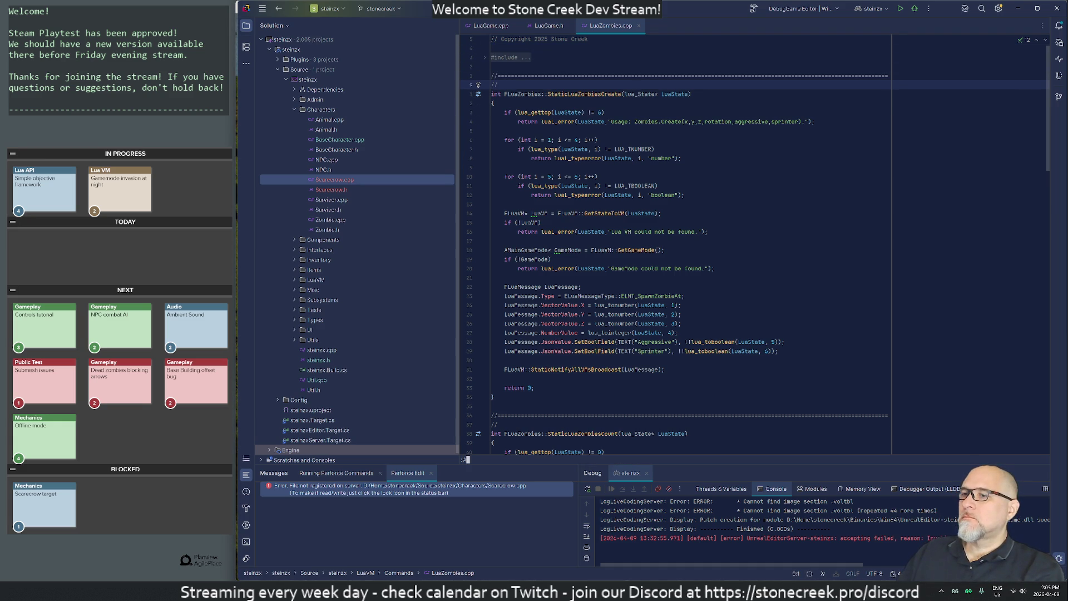
key(alt+o)
key(Down)
key(Down)
key(Down)
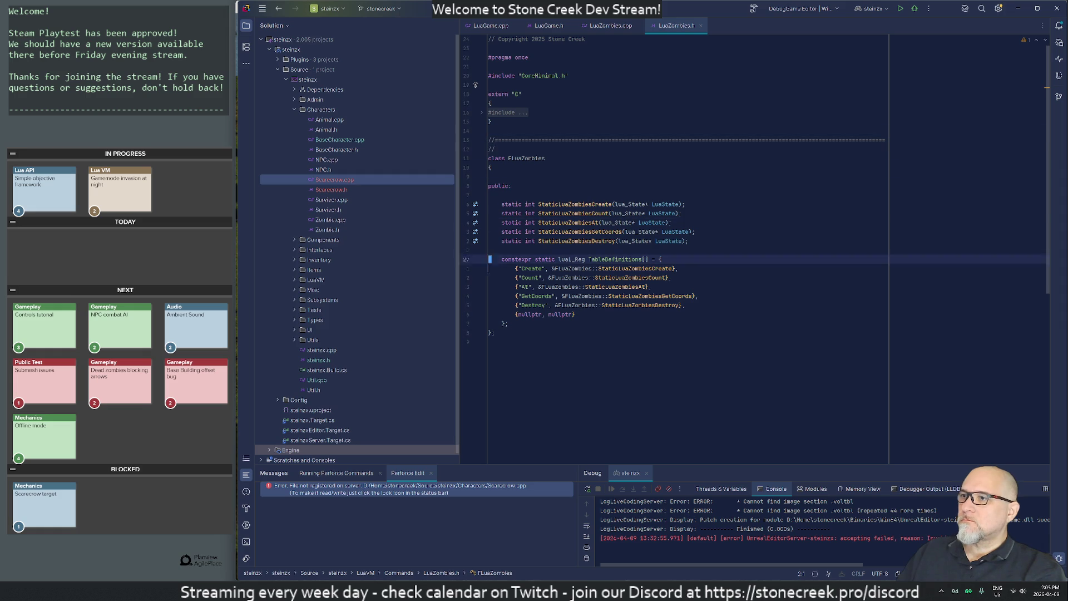
Add a SetTraits entry to the LuaZombies function table, based on the Destroy entry
key(Up)
key(ctrl+d)
key(Return)
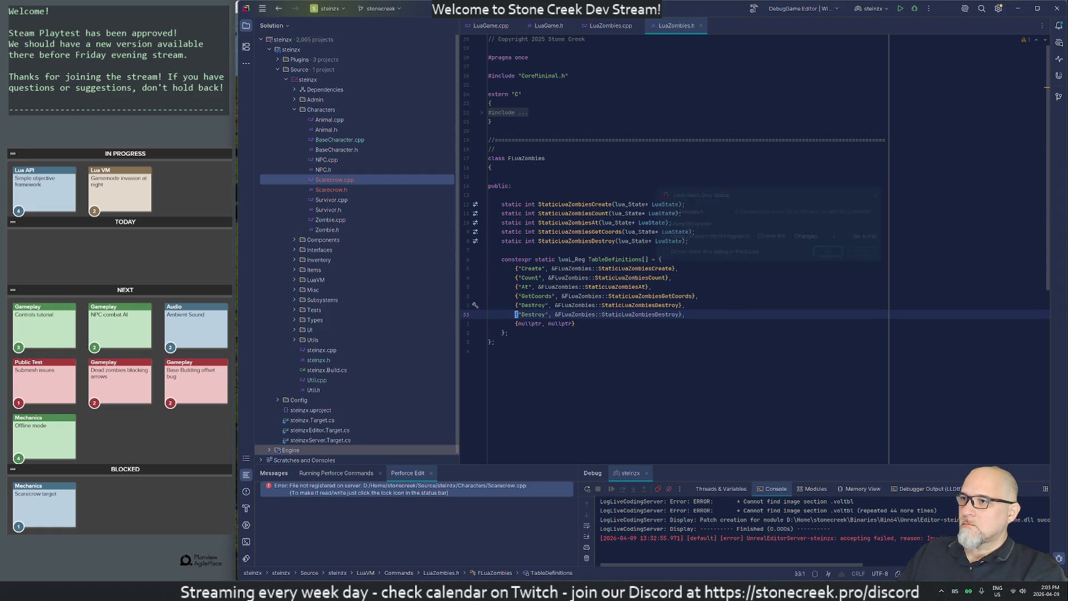
key(Home)
key(Right)
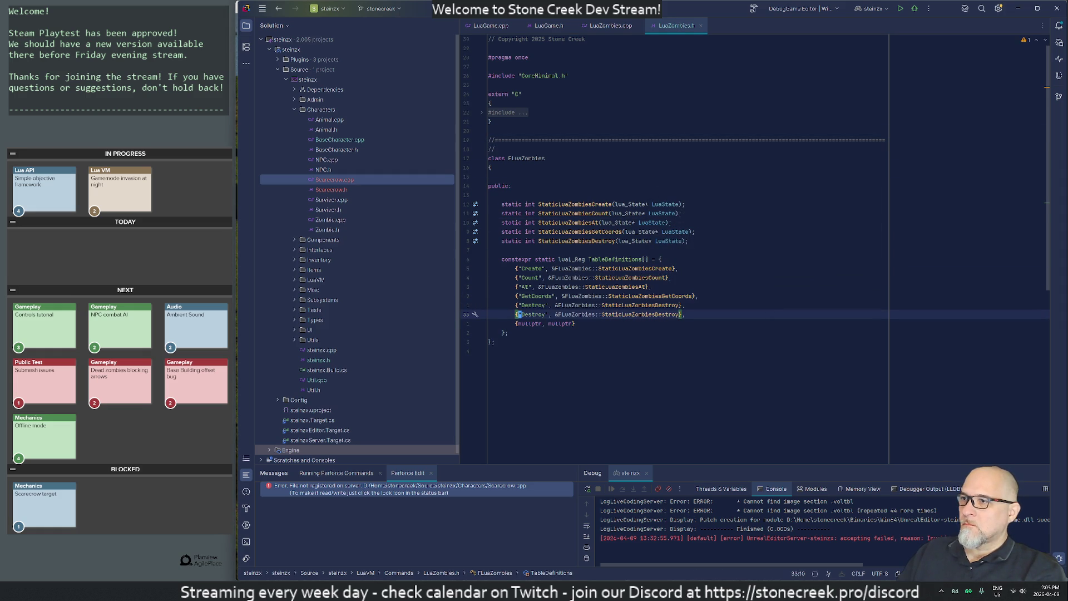
key(Right)
key(ctrl+Delete)
text(SetTra)
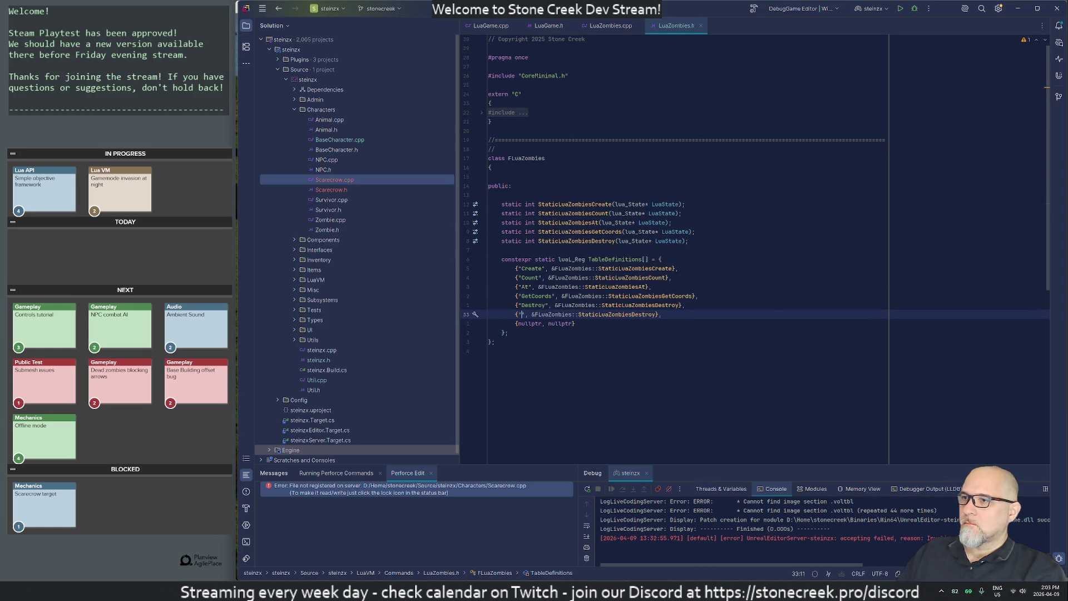
text(its)
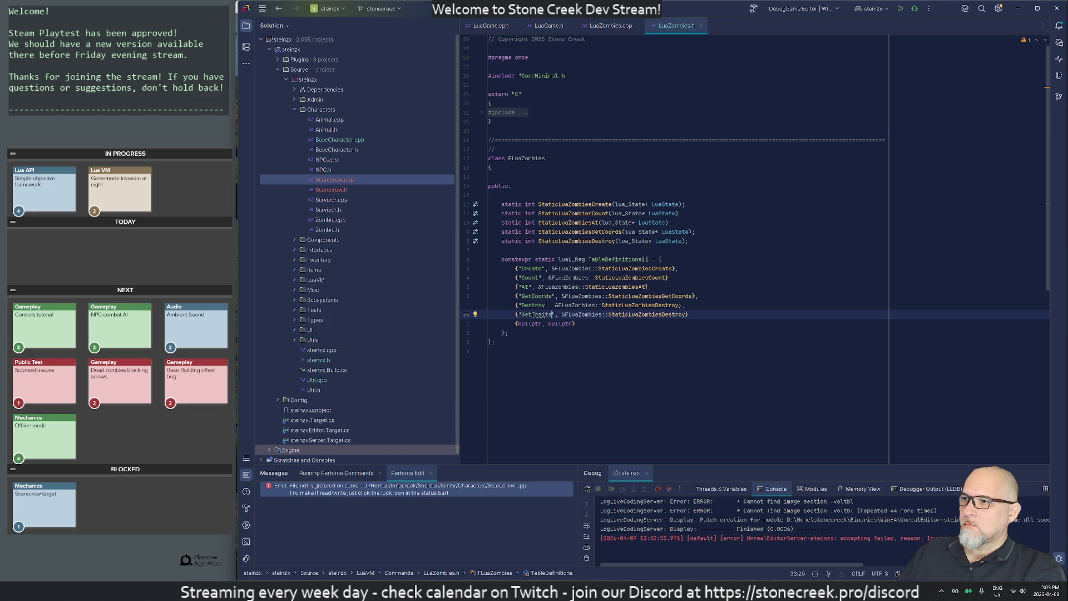
key(ctrl+Right)
key(ctrl+Right)
key(ctrl+Right)
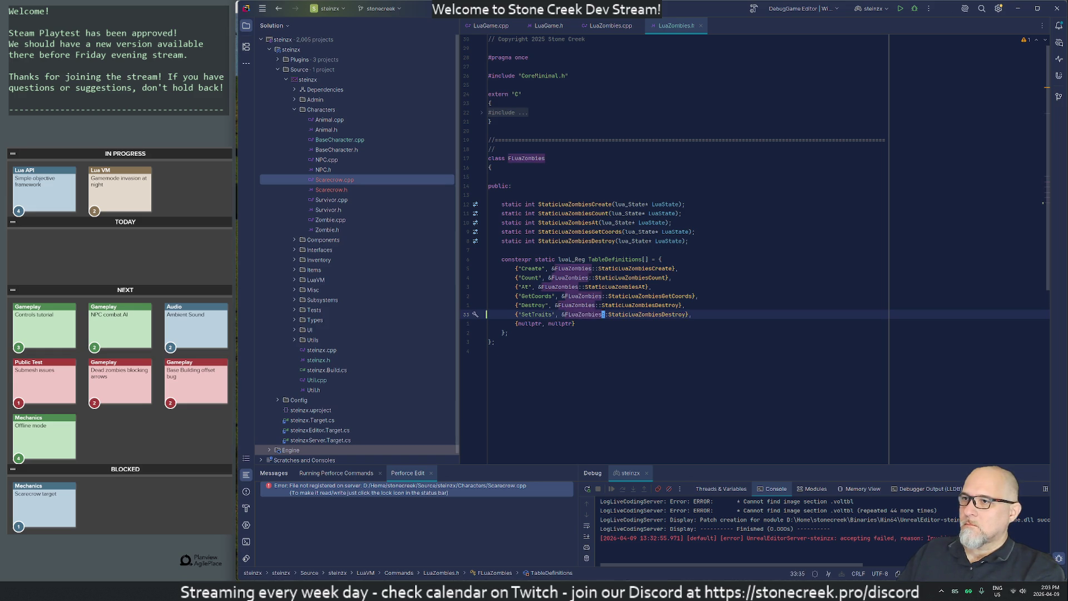
key(ctrl+Left)
key(ctrl+Left)
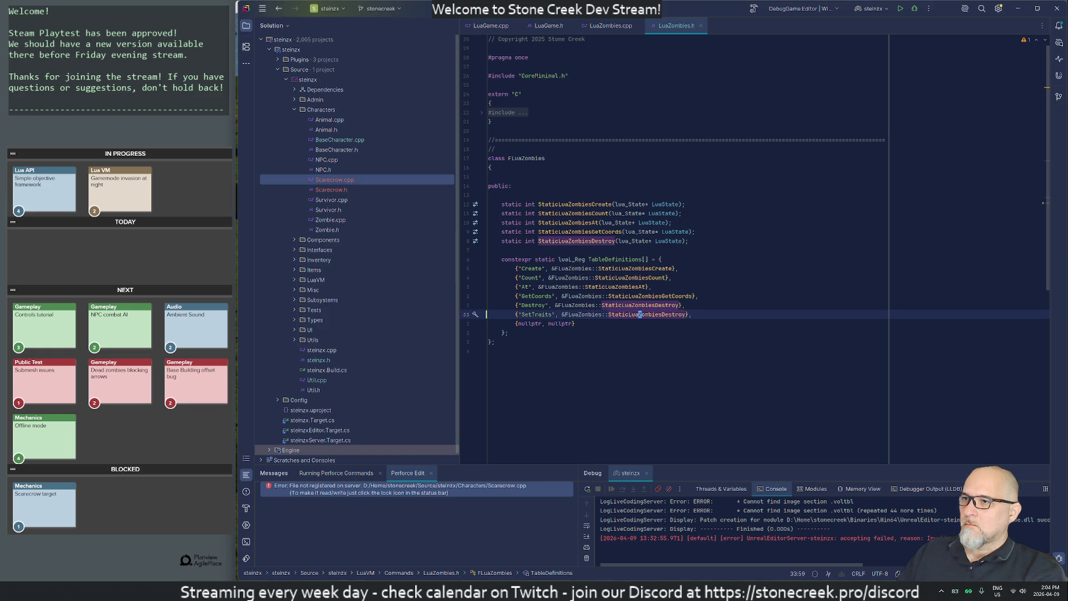
key(Right)
key(Right)
key(Right)
key(ctrl+Delete)
text(SetTraits)
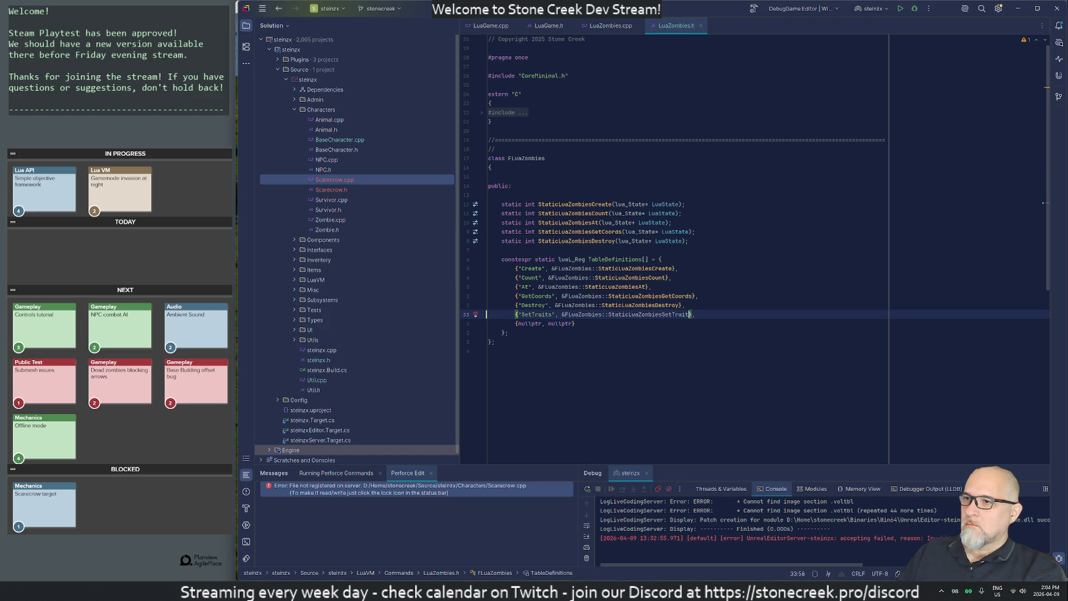
Declare StaticLuaZombiesSetTraits and generate its empty definition in LuaZombies.cpp
key(Up)
key(Up)
key(Up)
key(Up)
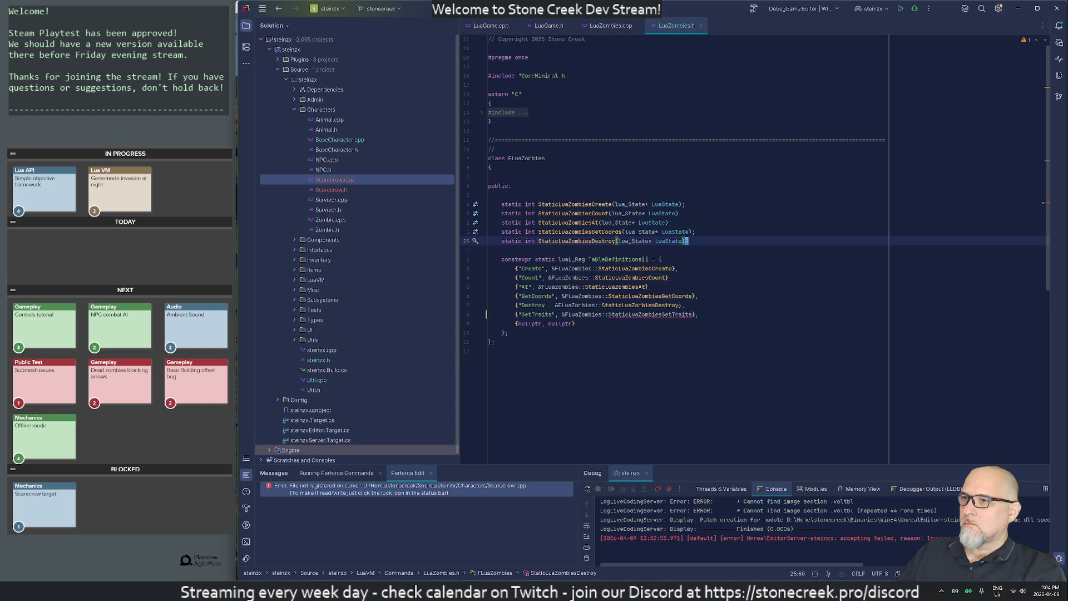
key(Home)
key(ctrl+d)
key(ctrl+Right)
key(ctrl+Right)
key(ctrl+Right)
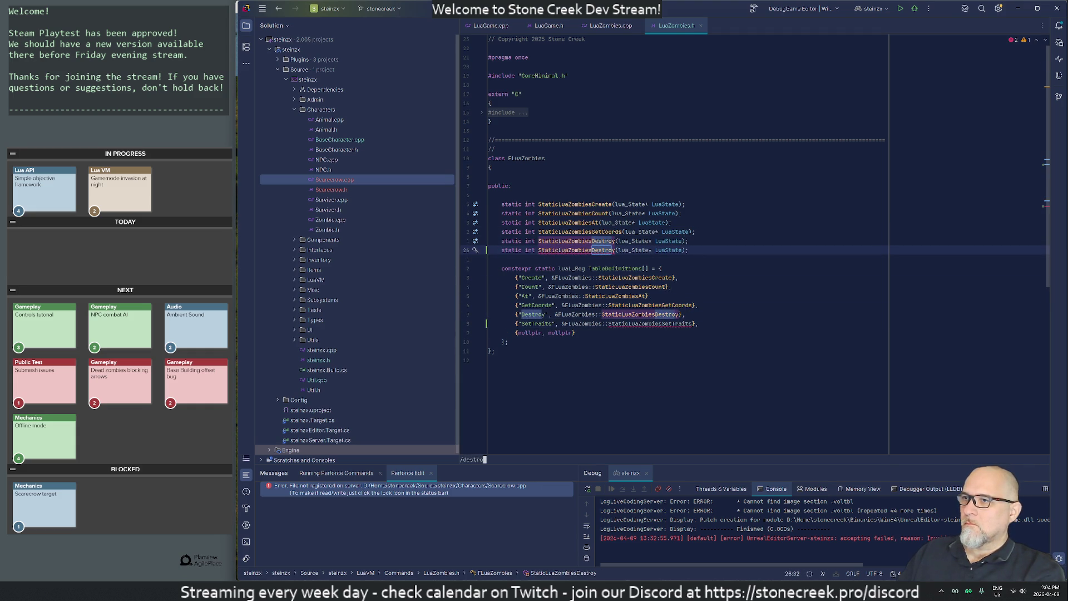
key(ctrl+Delete)
text(etTraits)
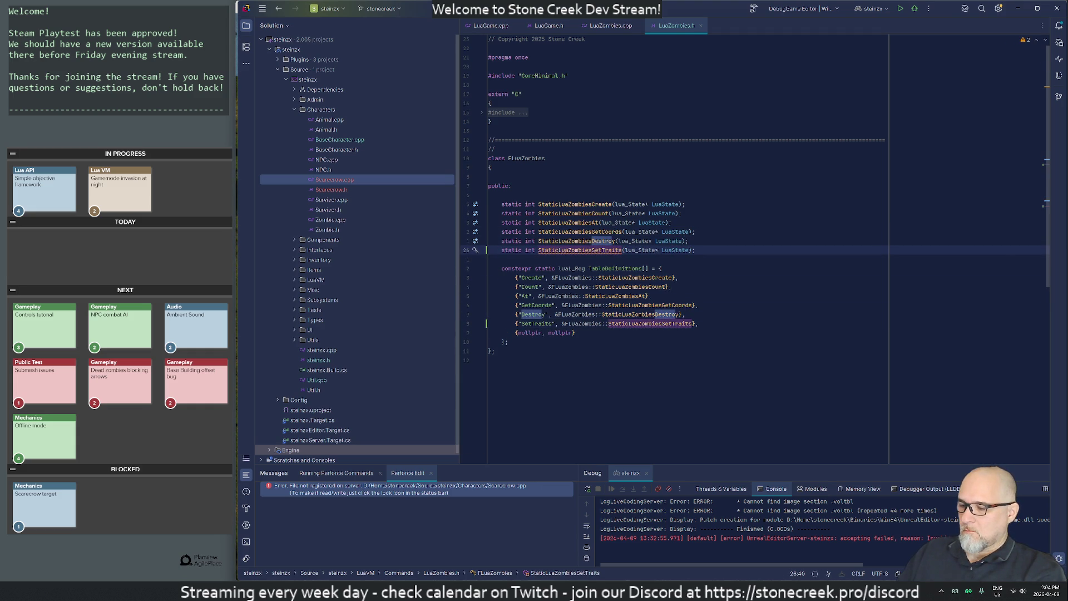
key(Left)
key(Left)
key(Left)
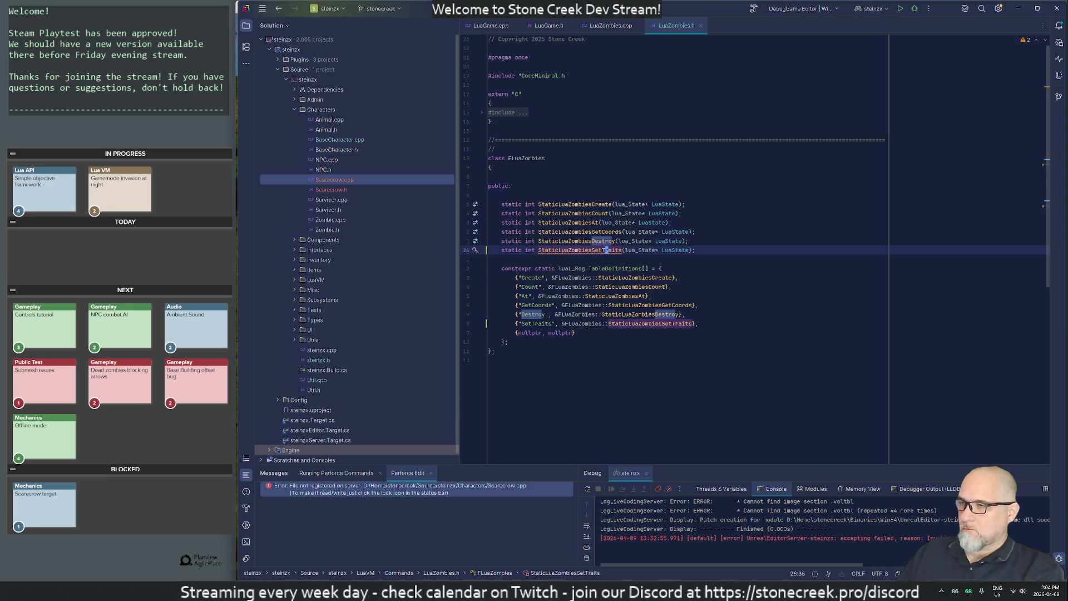
key(alt+Return)
key(Return)
key(Return)
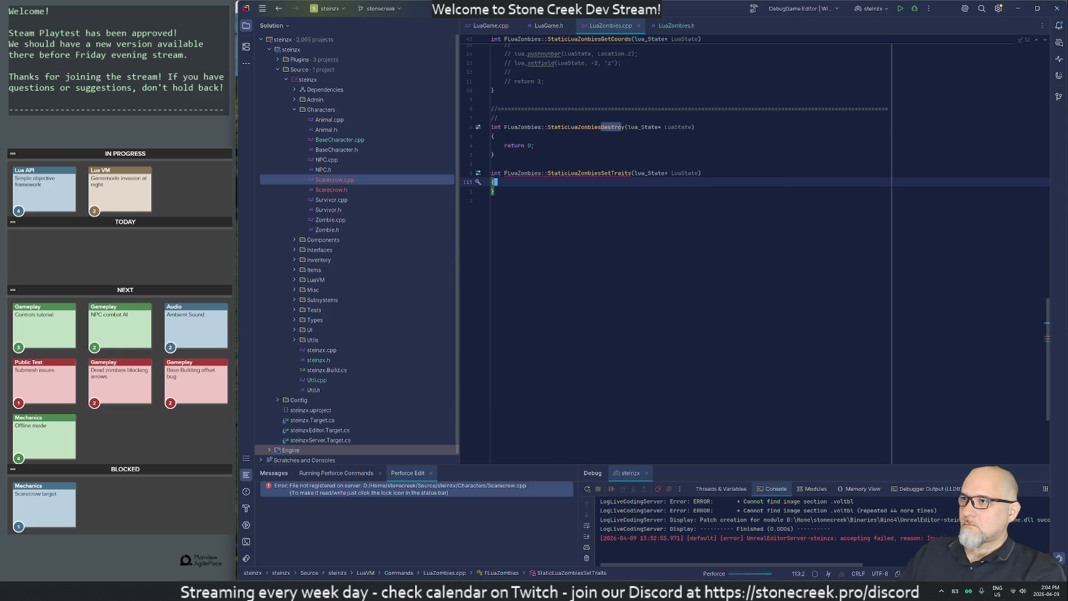
Copy the separator comment above the new SetTraits definition
key(Up)
key(Up)
key(Up)
key(Home)
key(shift+Up)
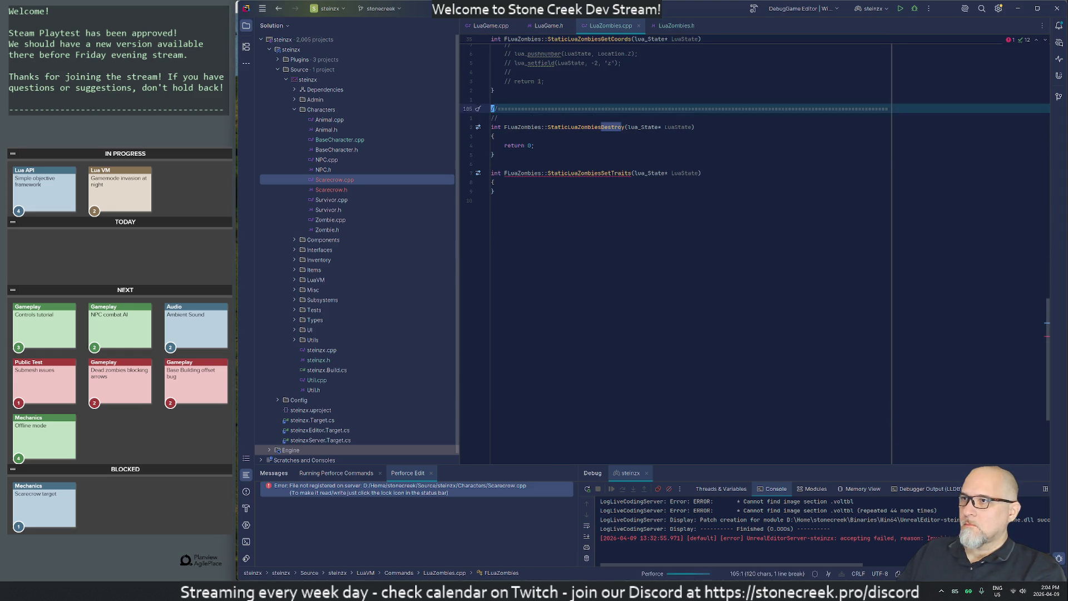
key(ctrl+d)
key(alt+shift+Down)
key(alt+shift+Down)
key(alt+shift+Down)
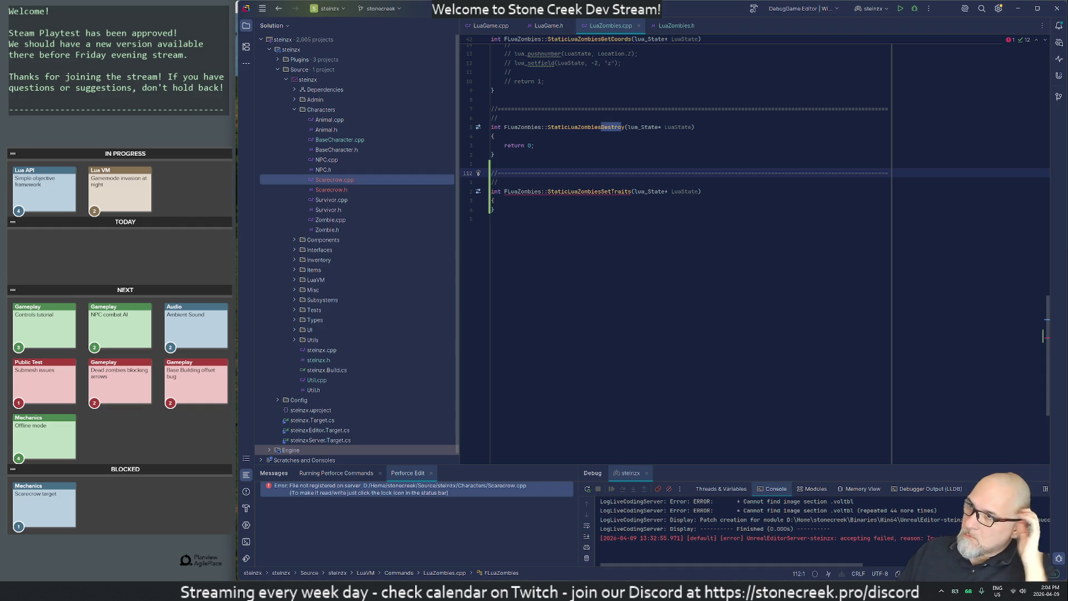
key(Up)
key(Up)
key(Up)
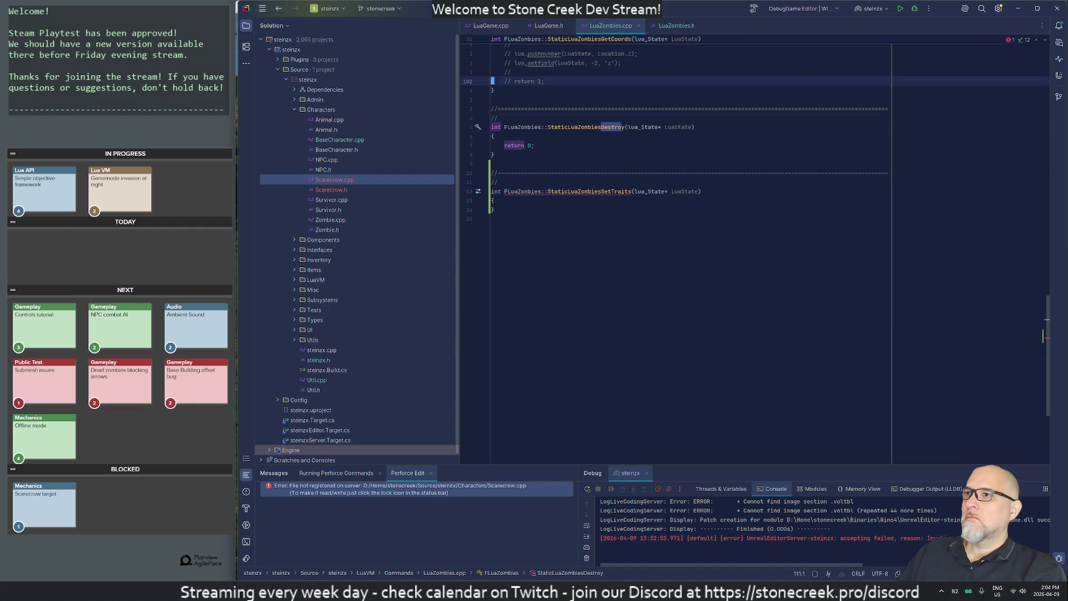
key(Up)
key(Up)
key(Up)
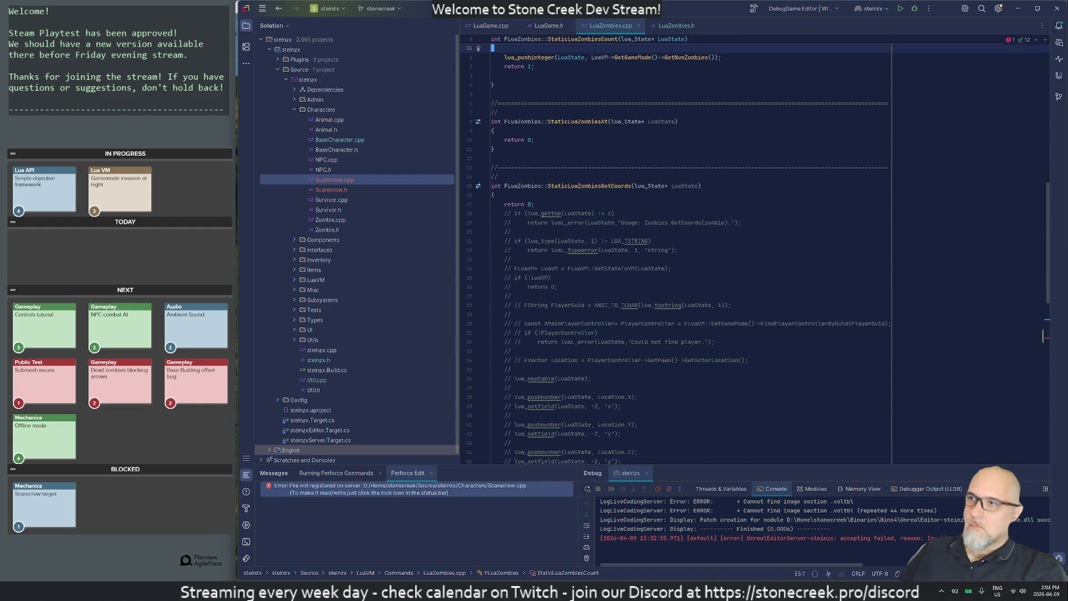
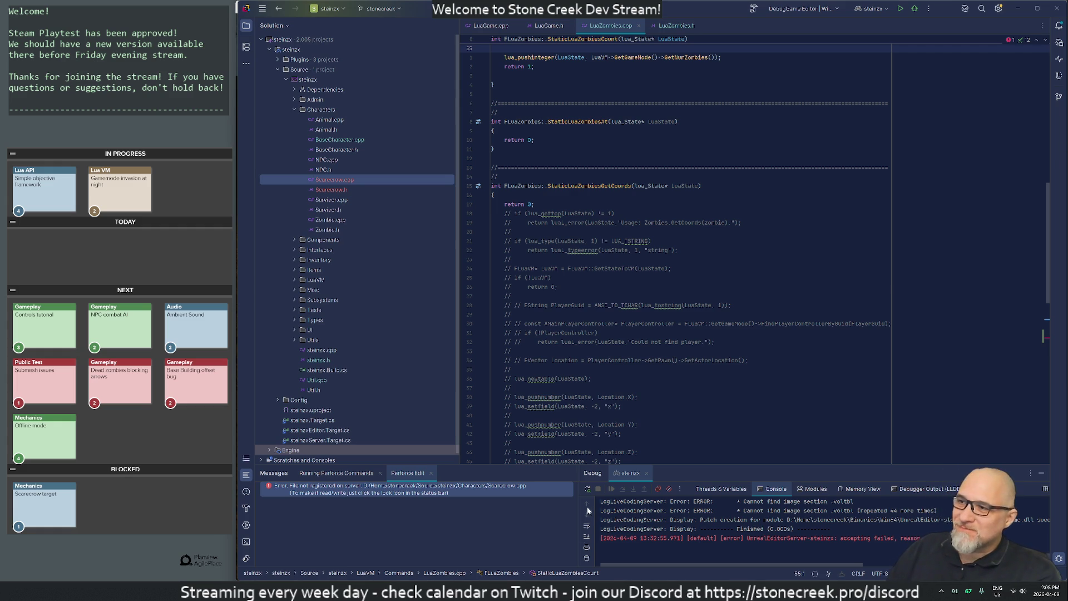
Scroll up to StaticLuaZombiesCount in LuaZombies.cpp, then switch to the running Stone Creek game
click(690, 250)
scroll(690, 249, up, 9)
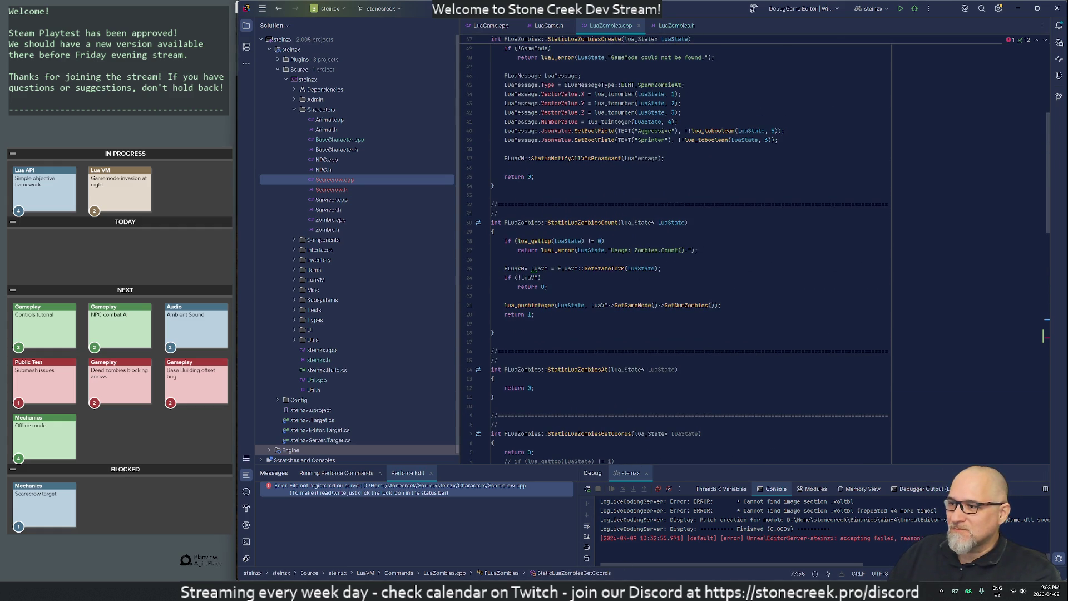
click(523, 590)
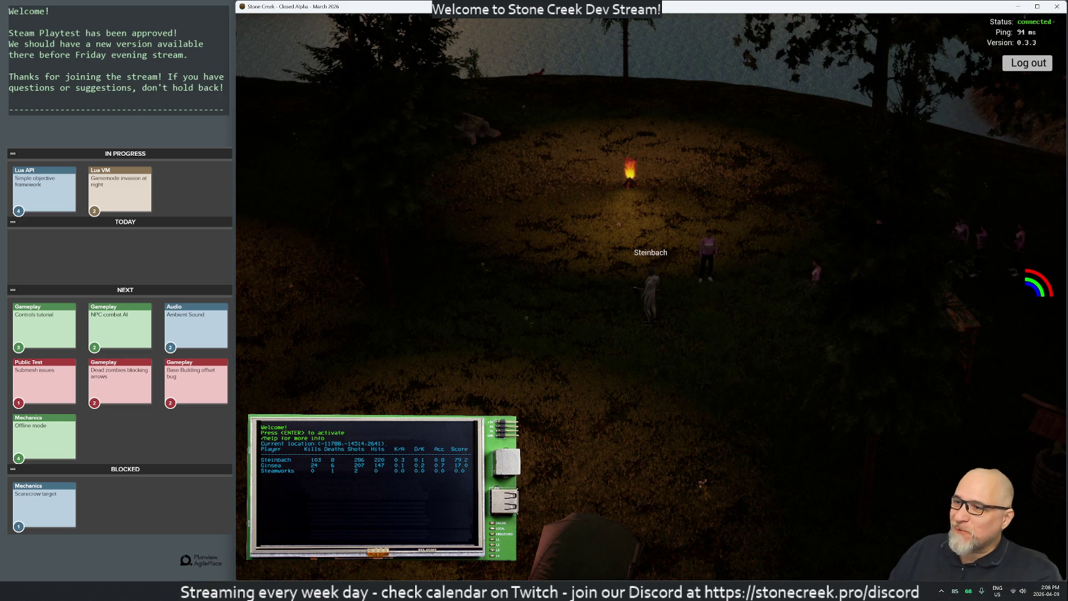
Bring the Steam Stone Creek Playtest library window up higher, then switch to the Stone Creek store page in Brave
key(alt+Tab)
mouse_move(582, 130)
mouse_down()
mouse_move(682, 62)
mouse_move(625, 58)
mouse_up()
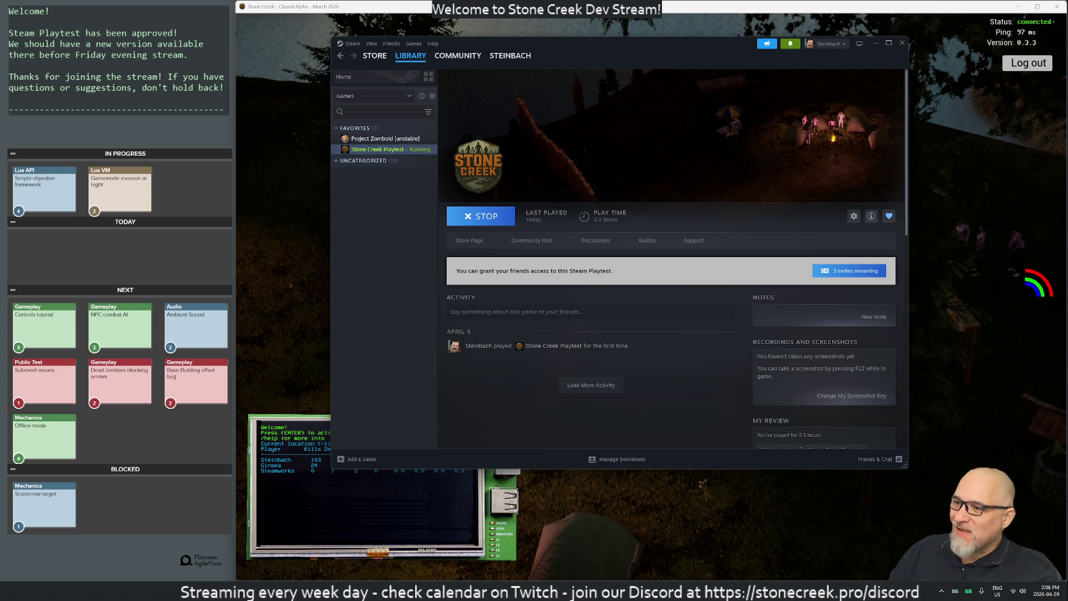
mouse_move(531, 591)
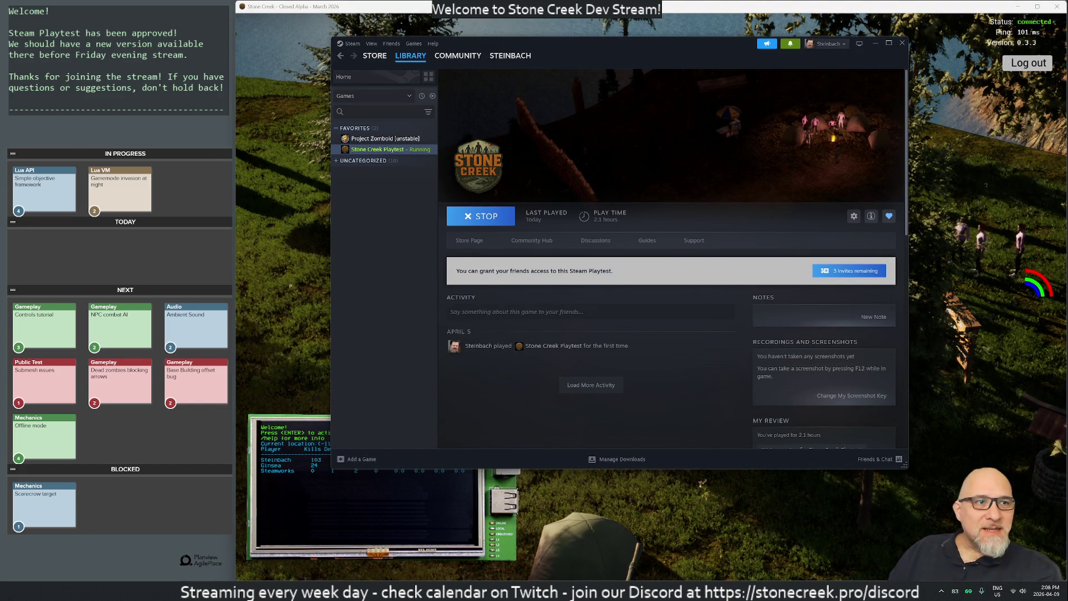
key(alt+Tab)
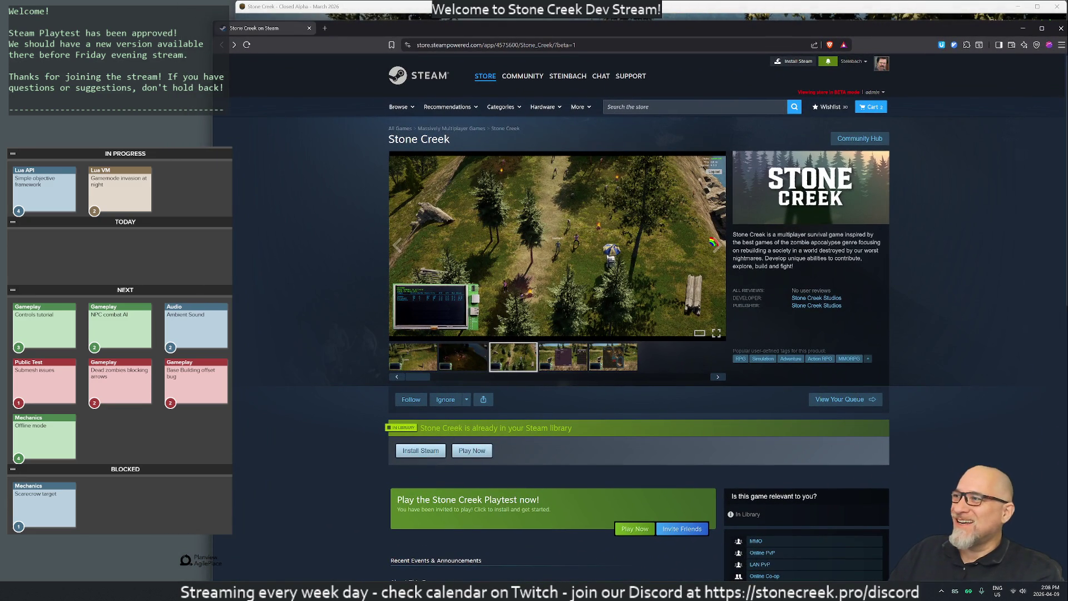
Look over the Stone Creek store page, then close the browser window
mouse_move(213, 191)
mouse_down()
mouse_move(334, 191)
mouse_move(236, 192)
mouse_up()
scroll(474, 316, down, 2)
scroll(473, 316, up, 2)
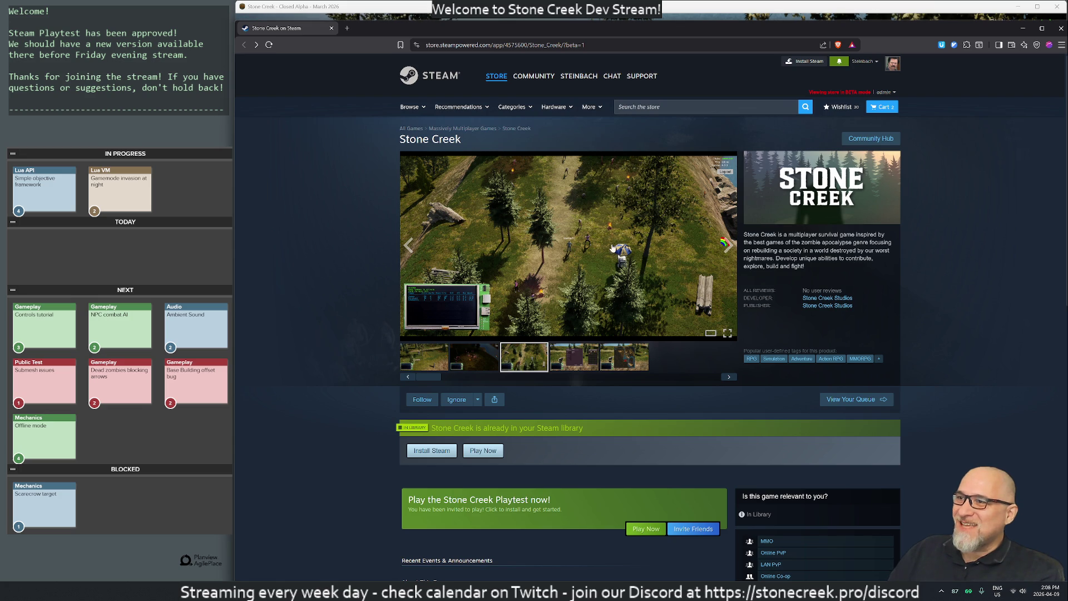
scroll(611, 287, down, 3)
scroll(611, 287, up, 3)
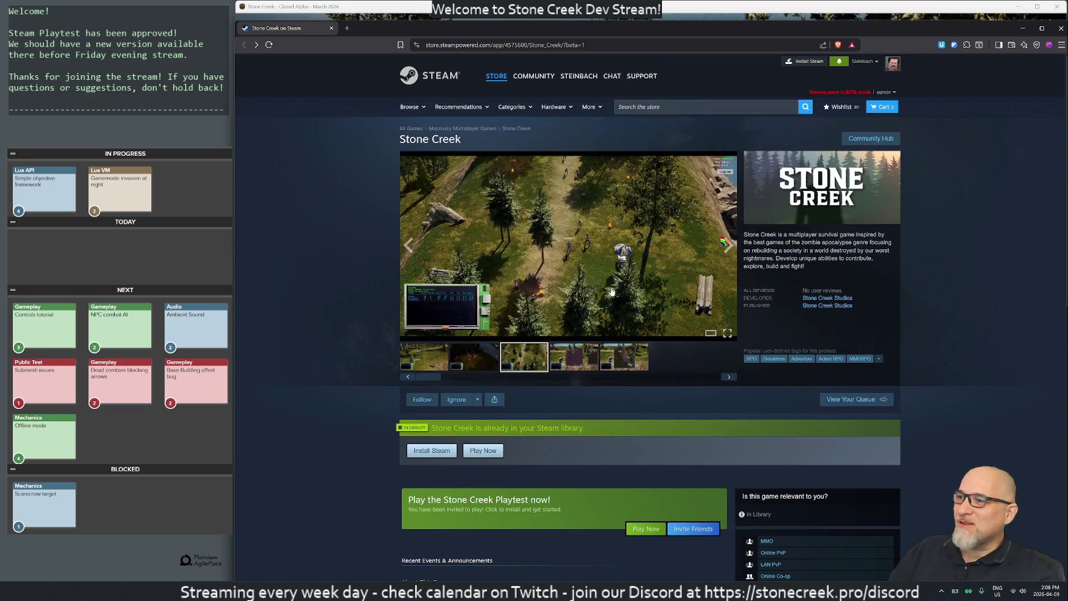
click(331, 28)
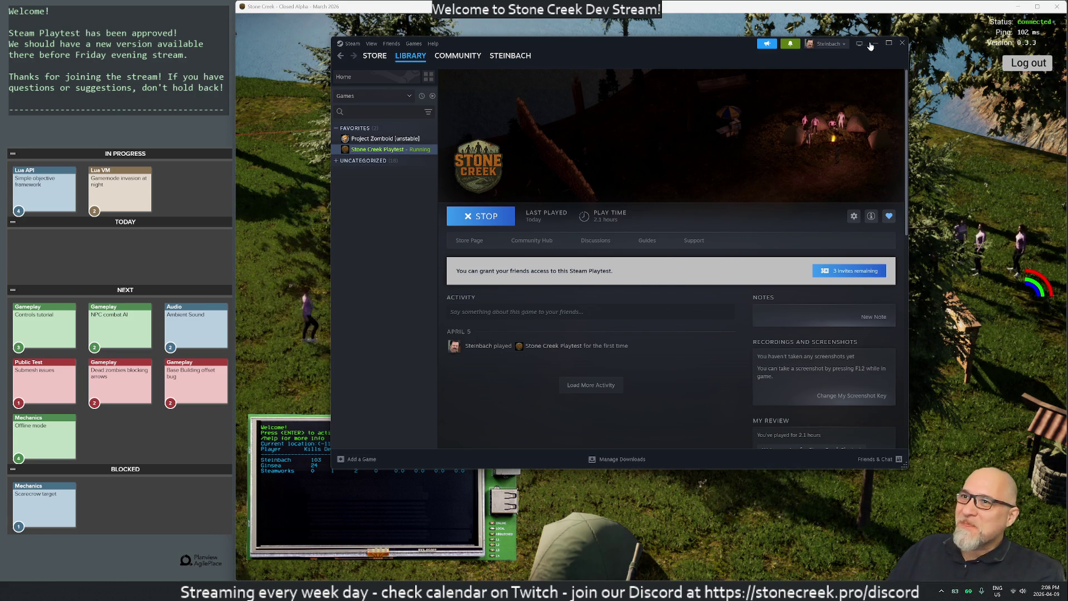
Close the Steam client, open the inventory and ready the bow
click(902, 43)
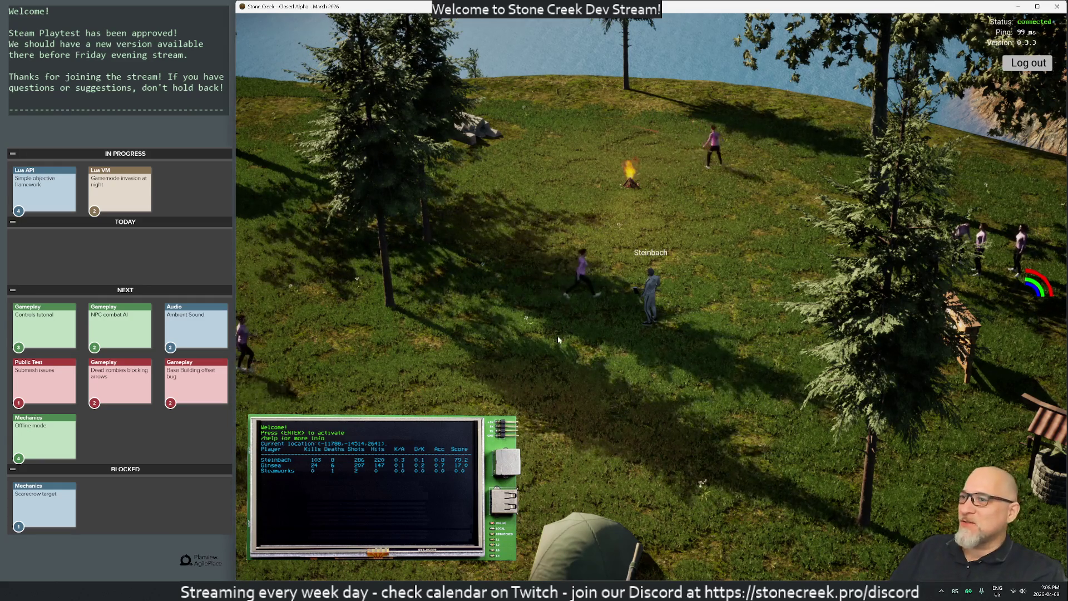
key(i)
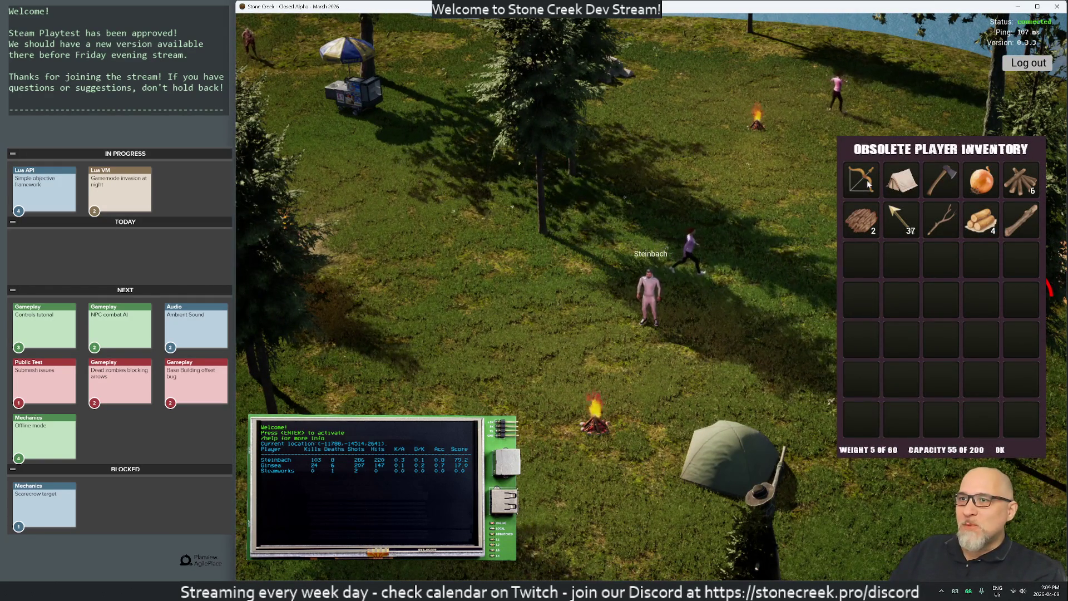
key(w)
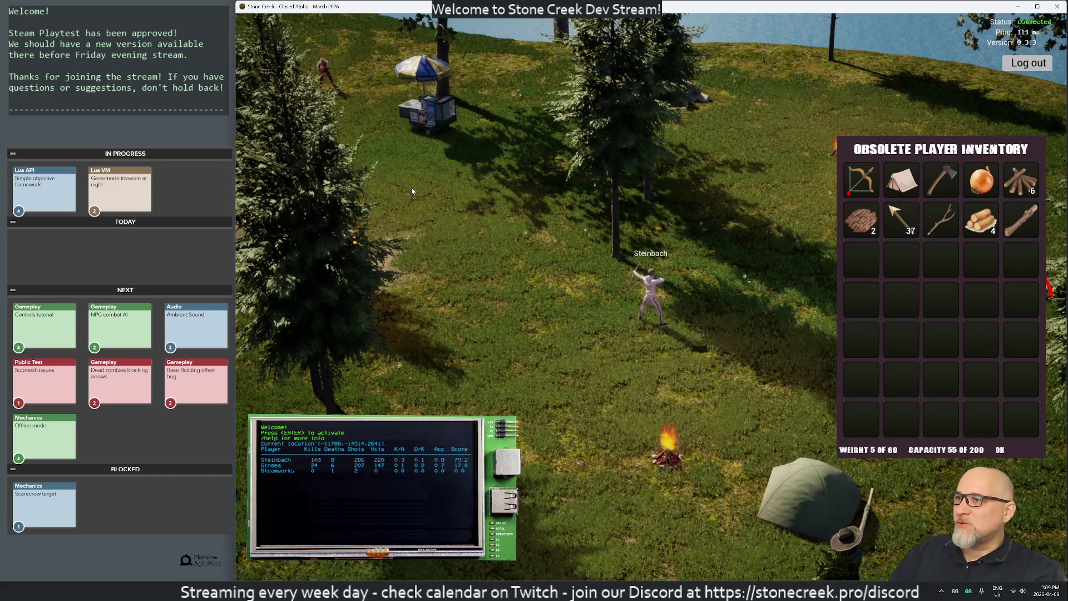
Run up past the campfires, firing a volley of arrows at the green zombie
click(357, 184)
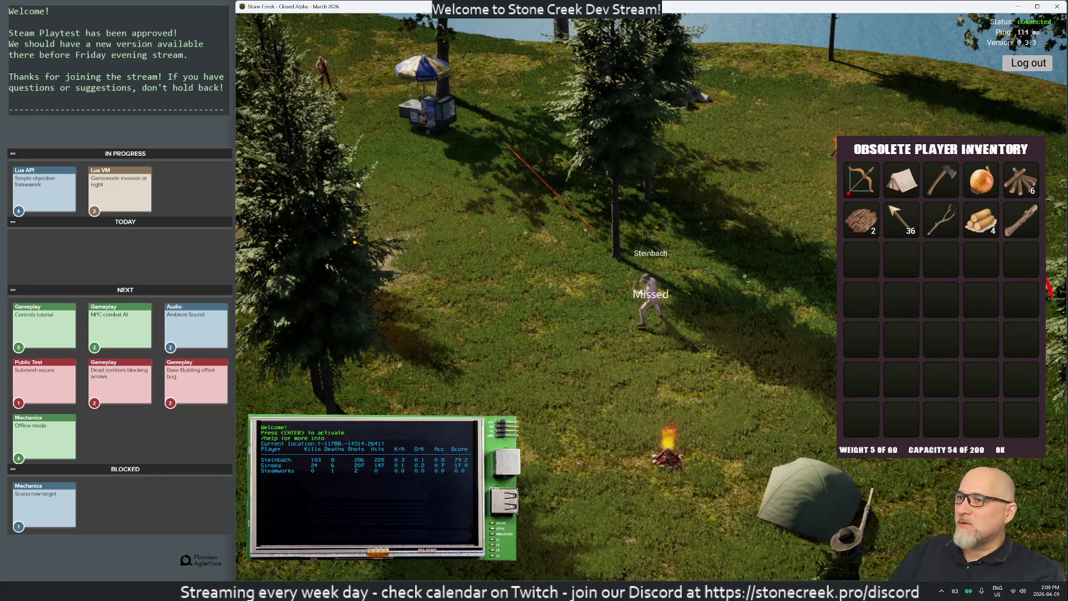
key(w)
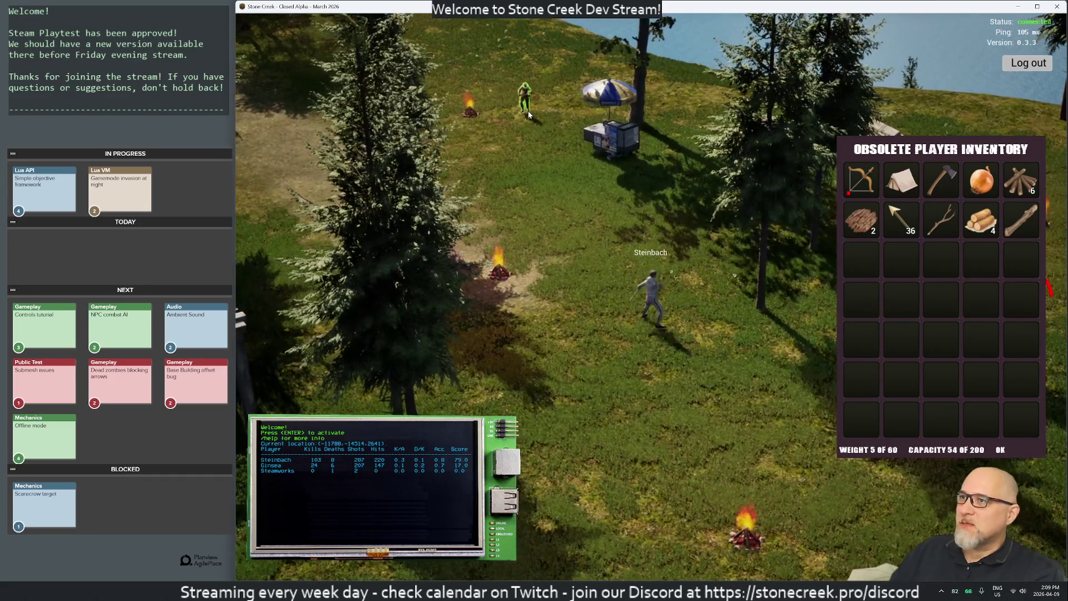
click(523, 111)
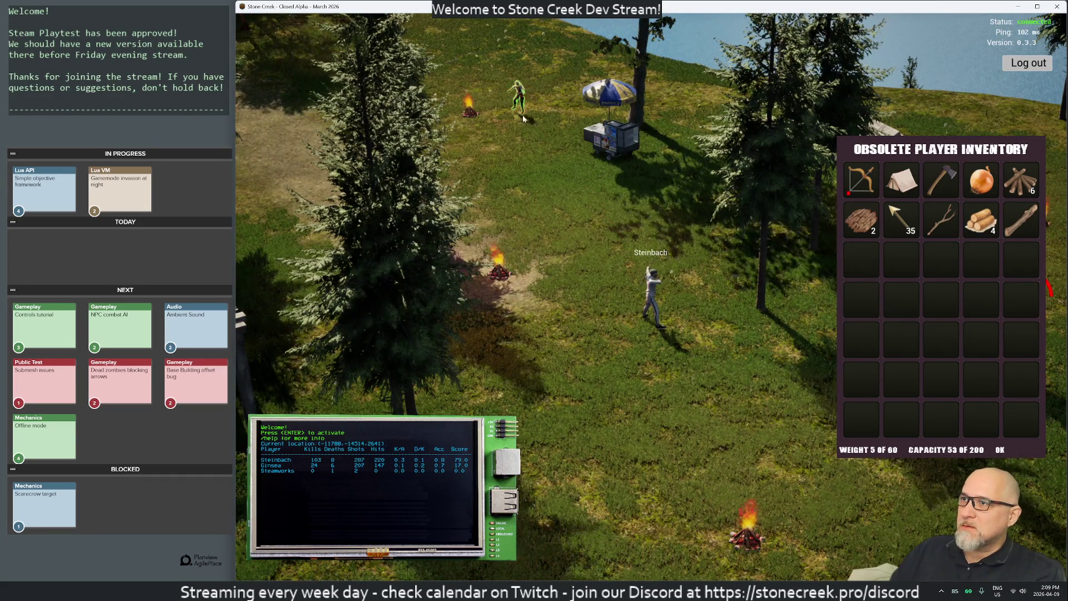
click(523, 117)
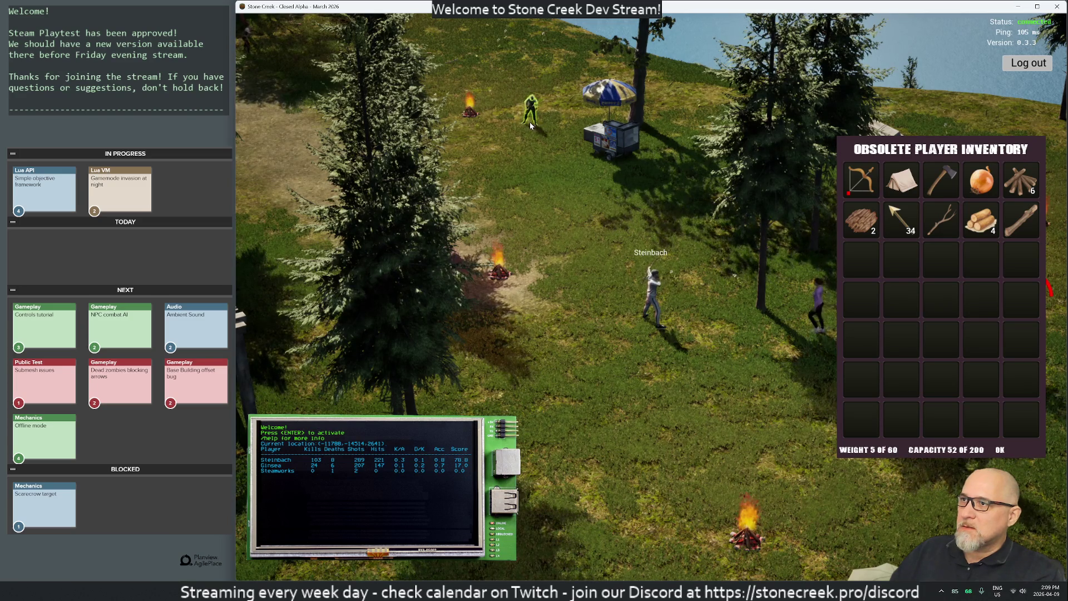
click(530, 122)
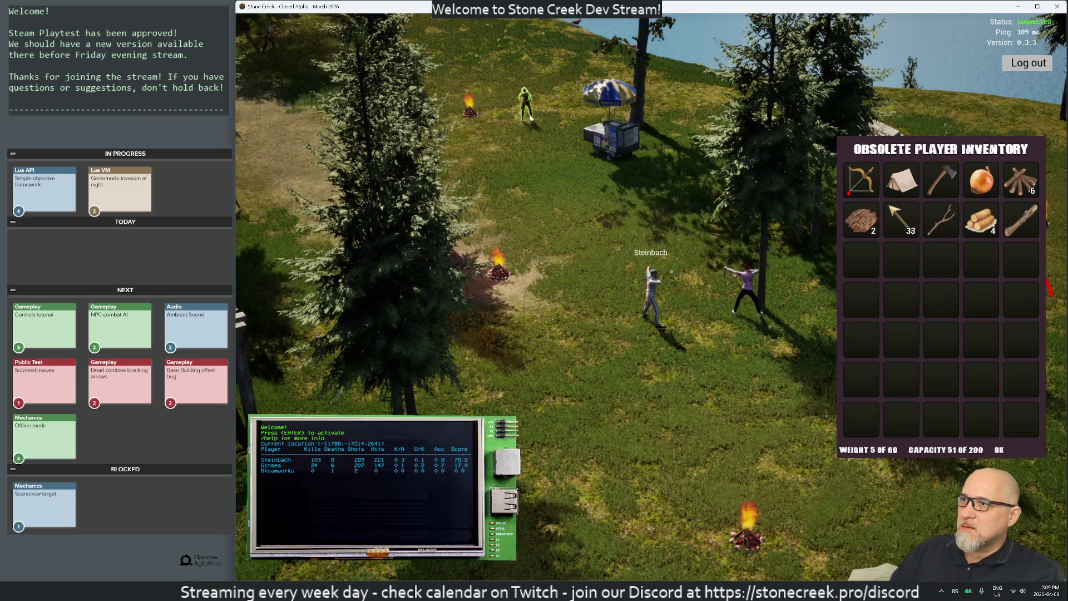
click(532, 121)
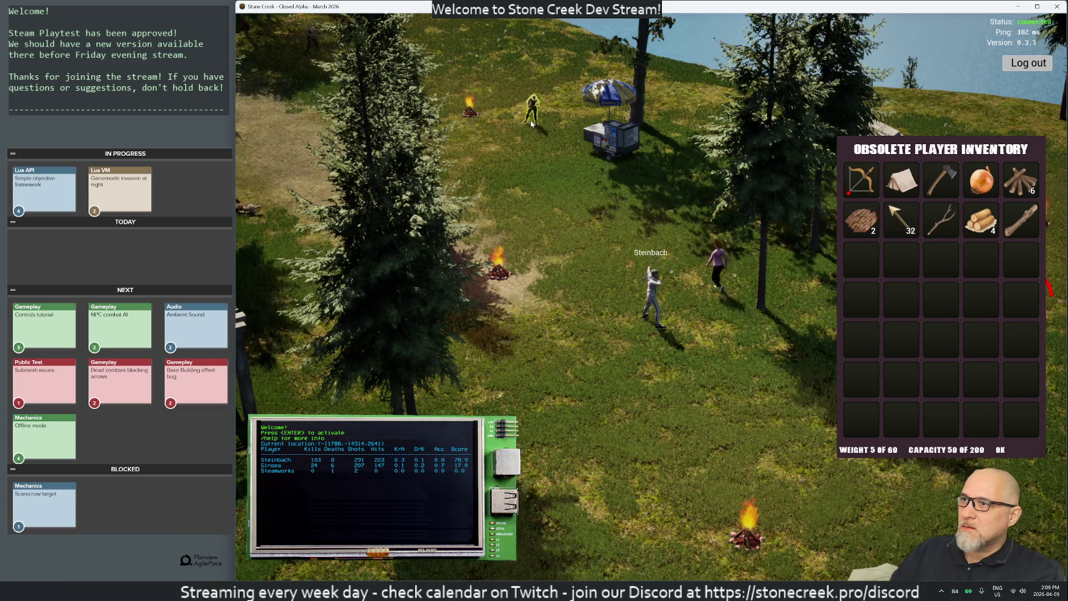
Walk onto the dirt path and shoot the approaching zombie dead, reaching 104 kills with 25 arrows
key(w)
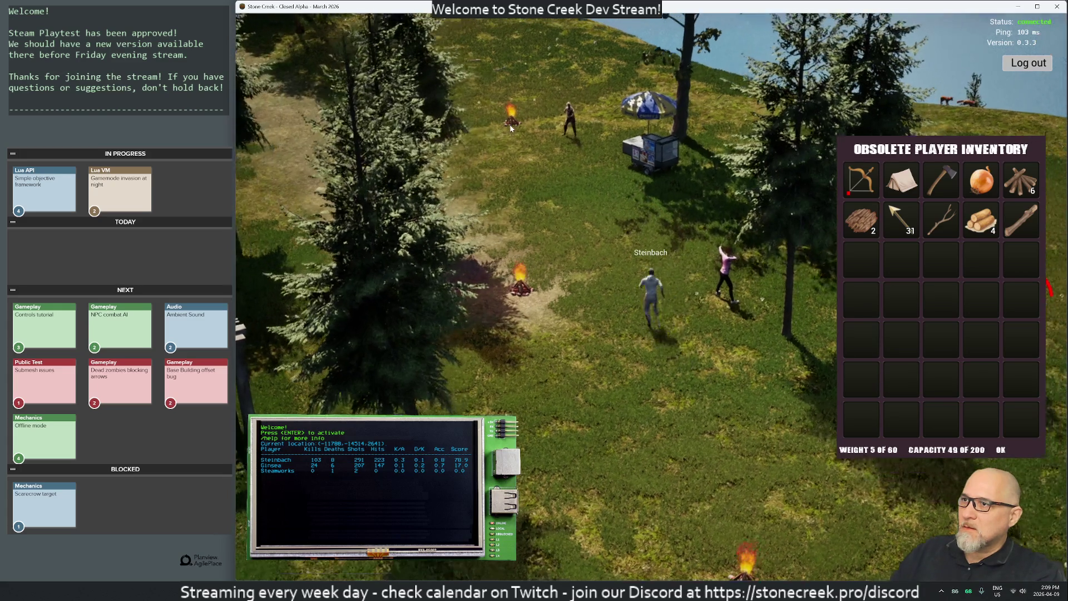
key(w)
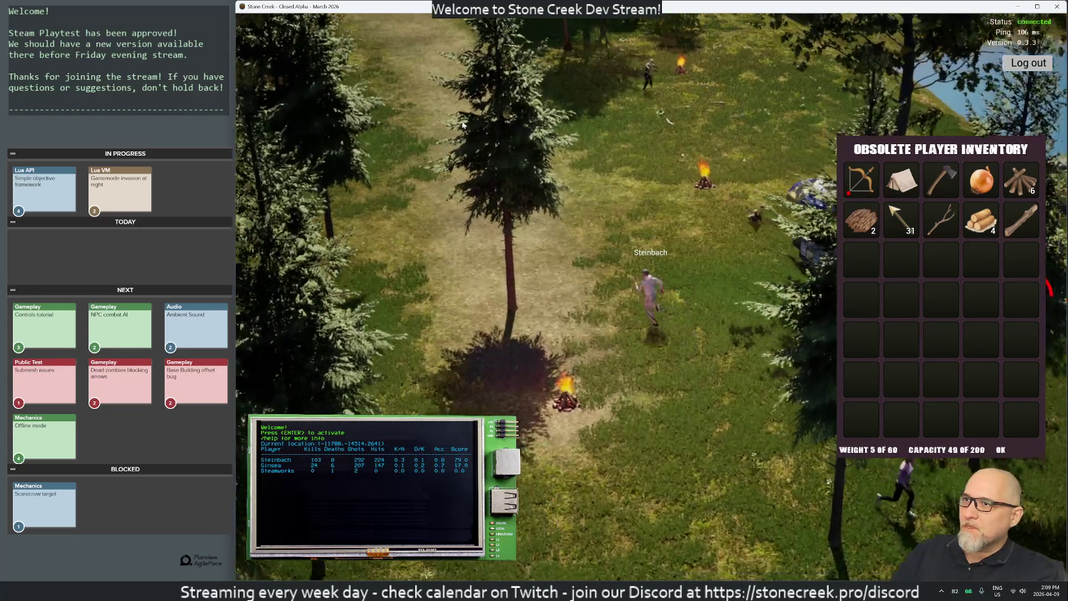
key(w)
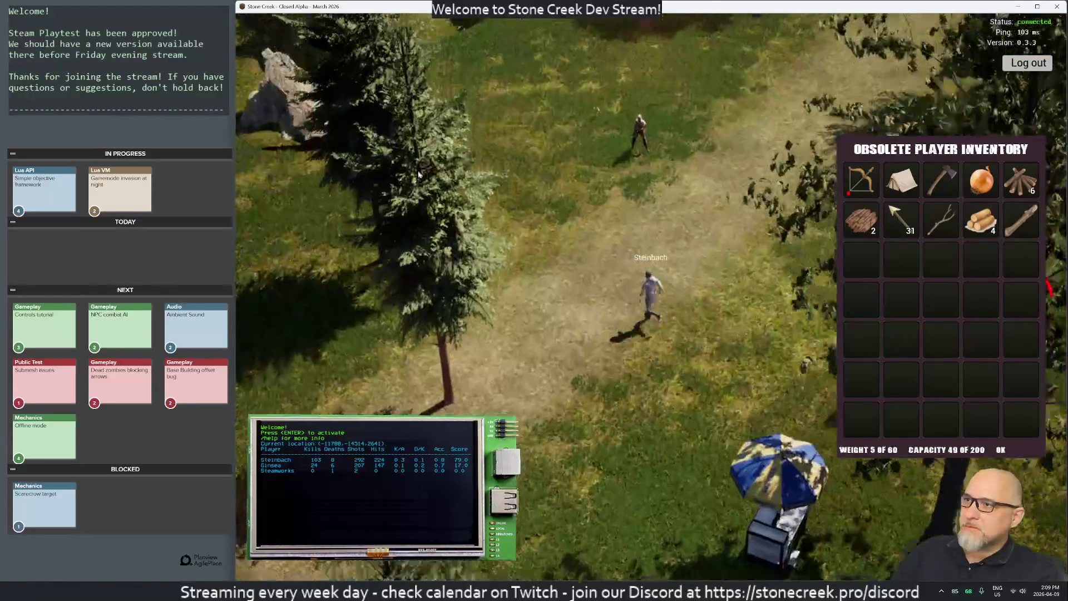
click(650, 160)
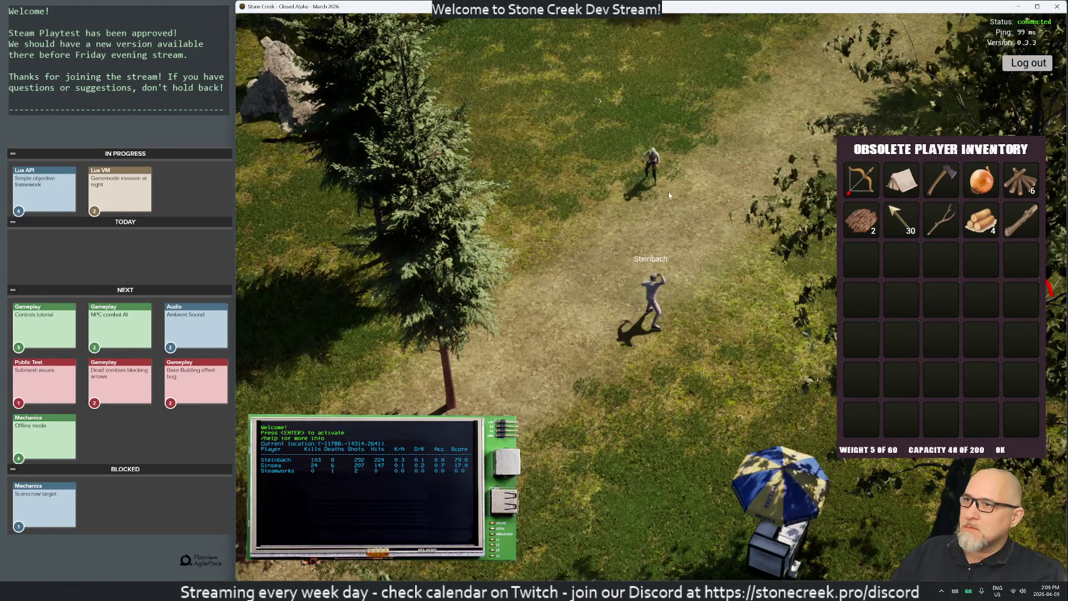
click(665, 193)
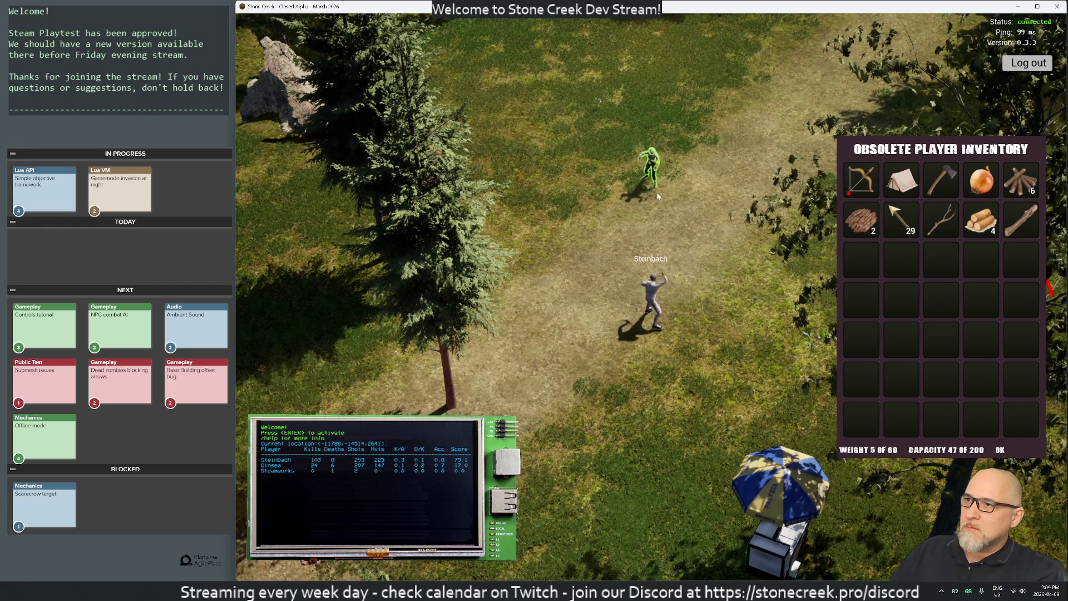
click(652, 175)
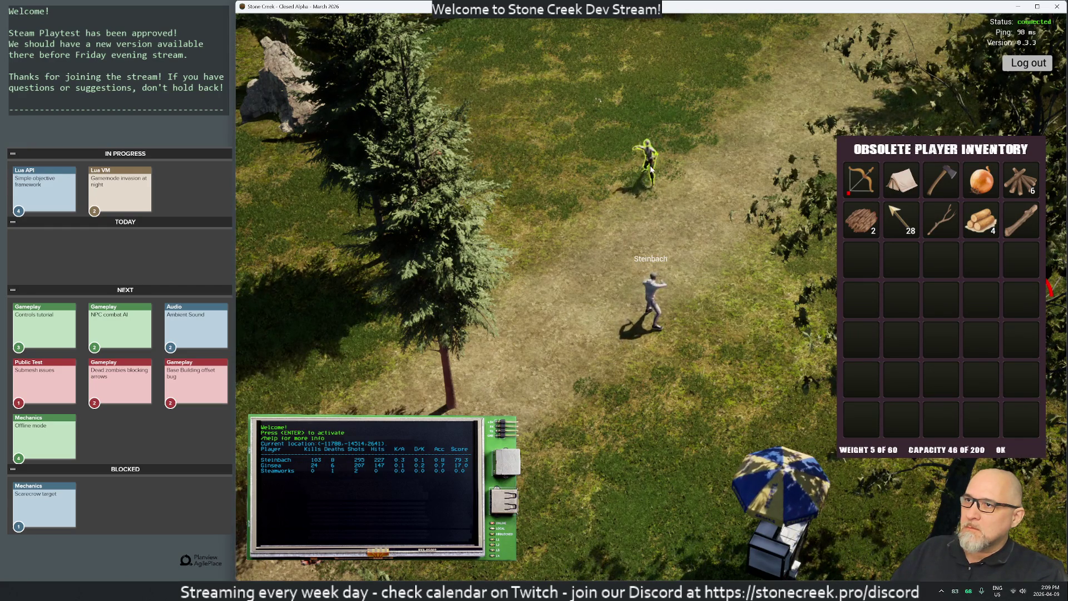
click(651, 170)
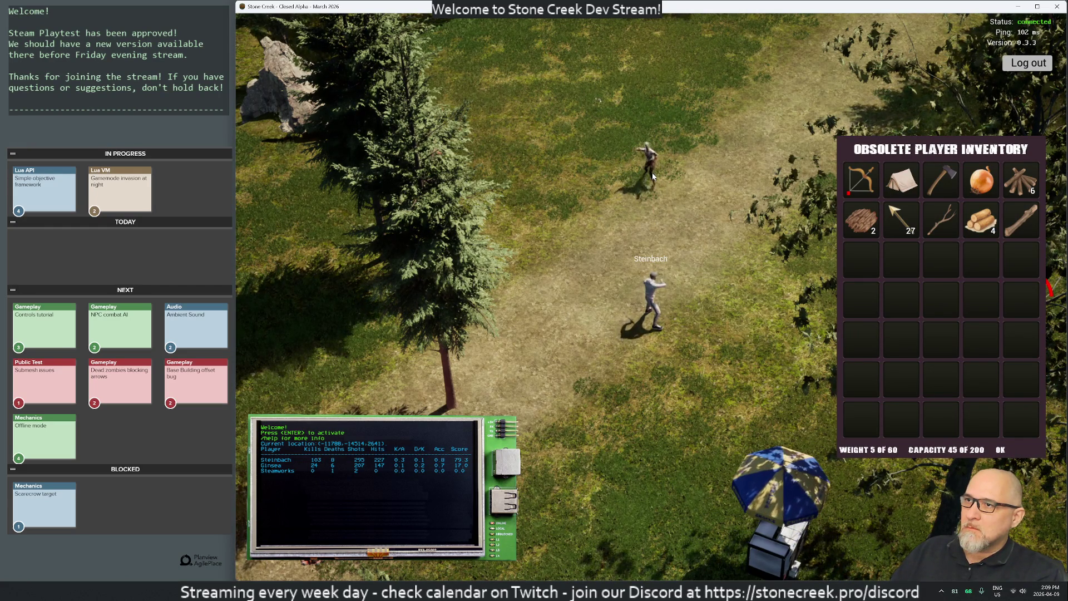
click(654, 174)
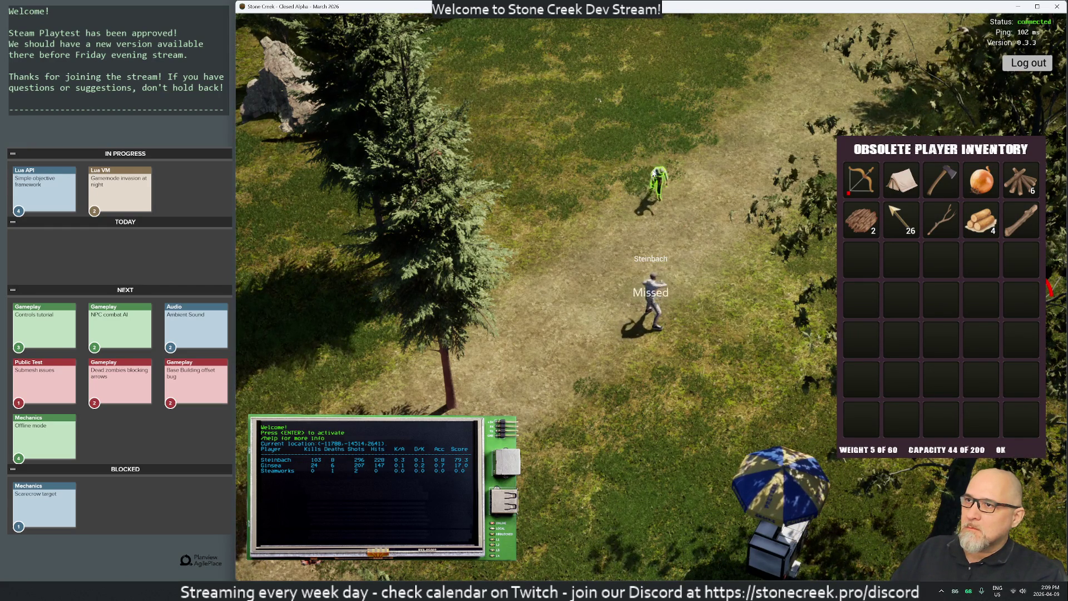
click(646, 209)
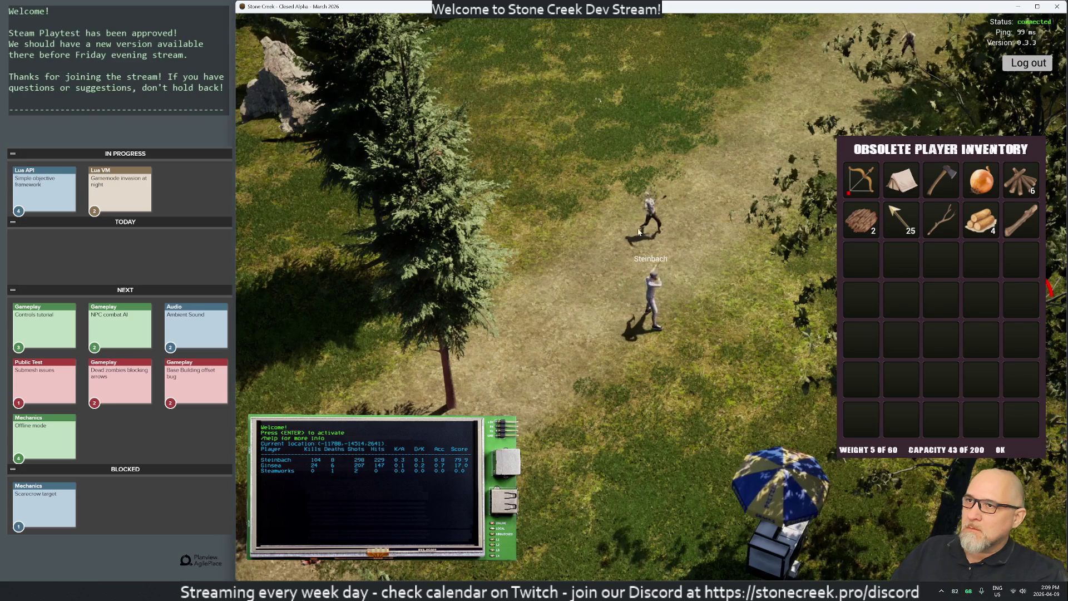
Run the character past the well, scarecrow, tent and campfire, then north to the pergola clearing
key(w)
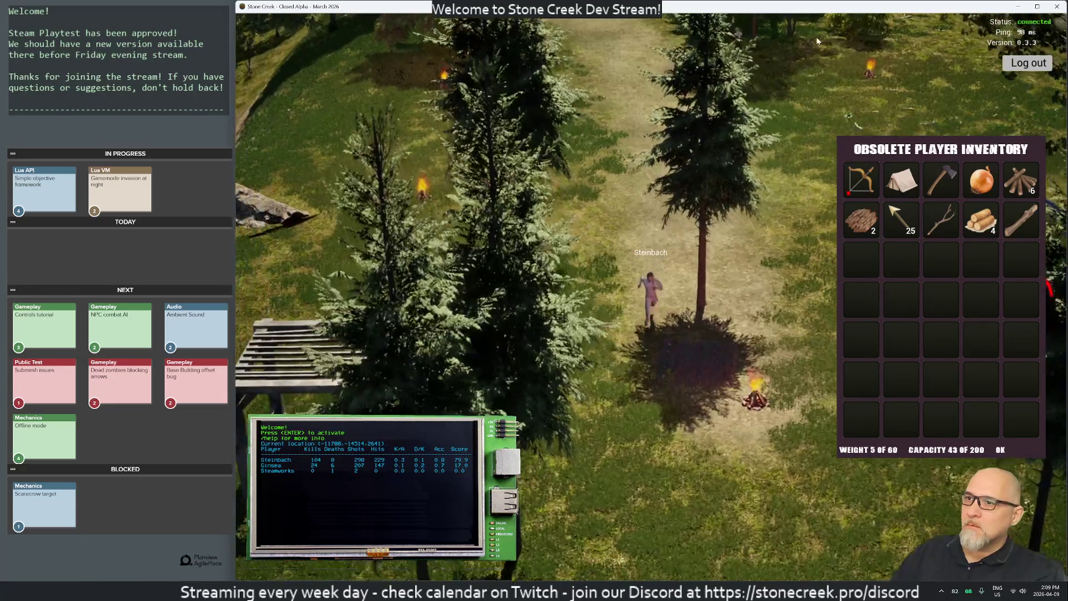
key(w)
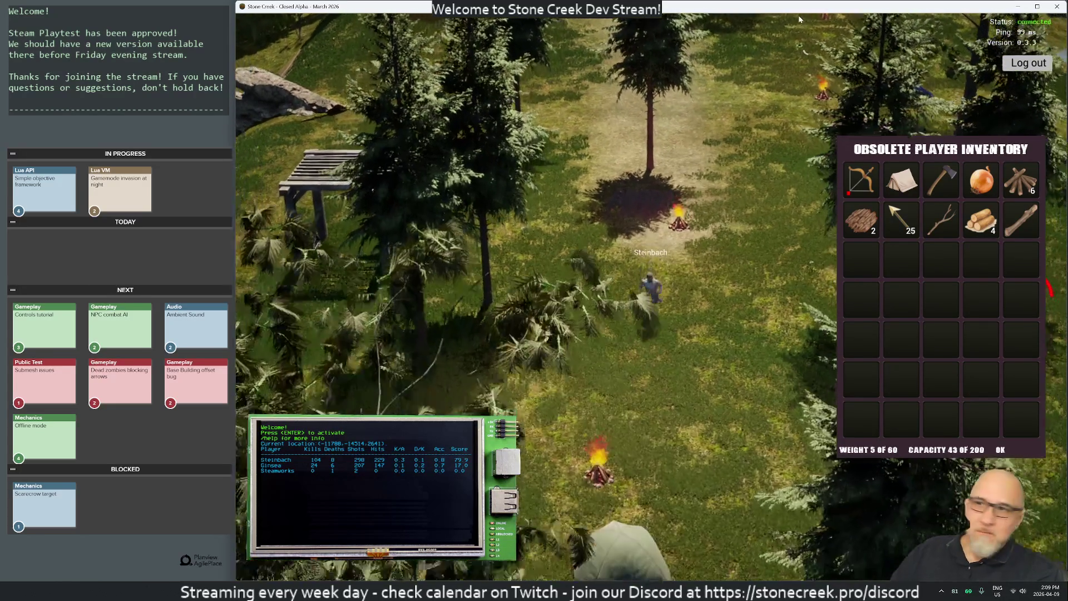
key(s)
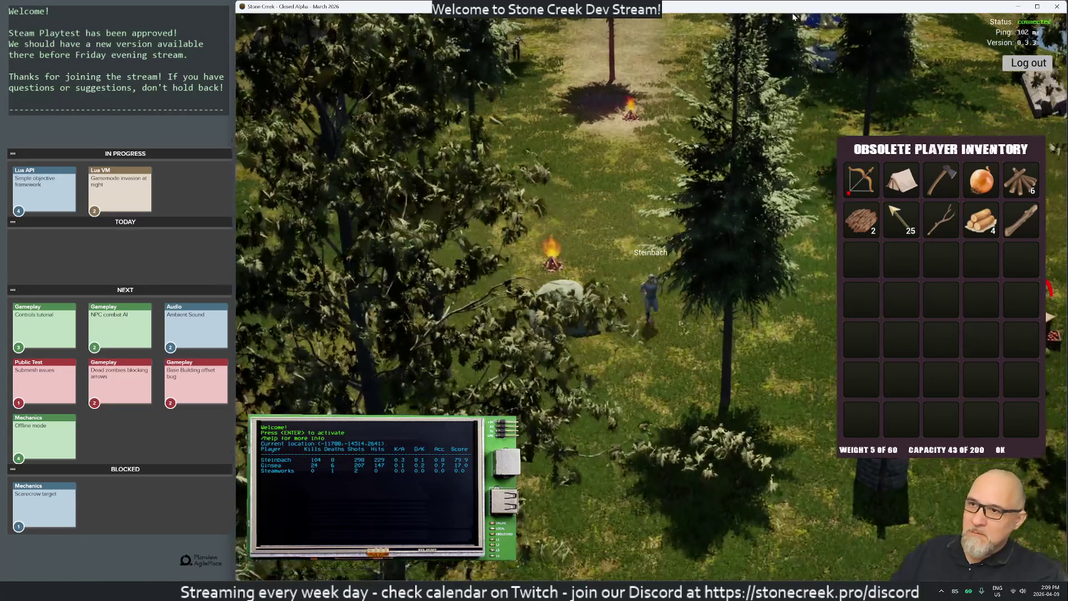
key(s)
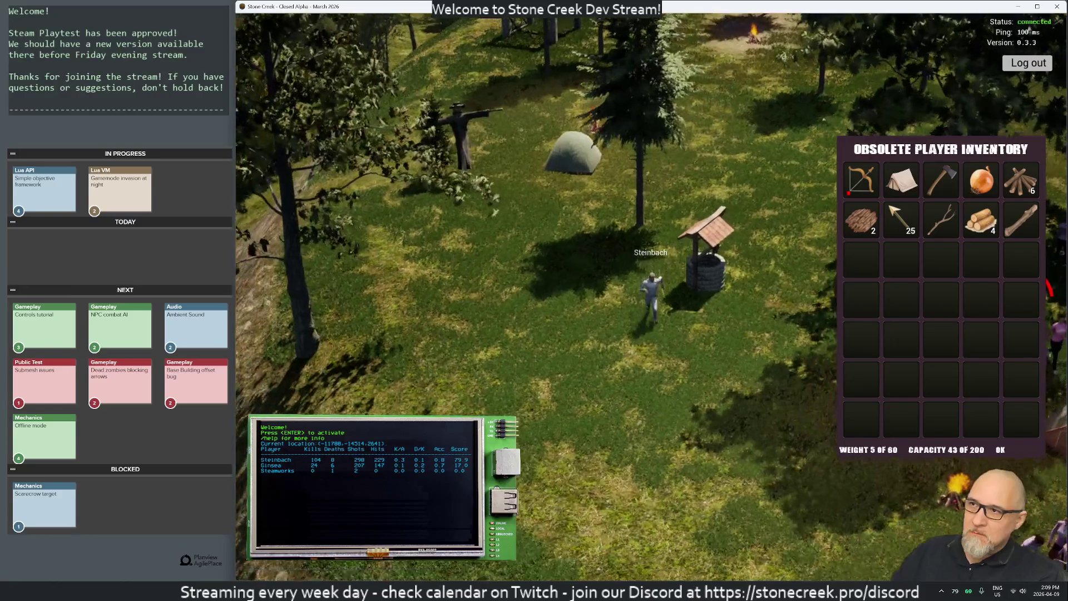
key(a)
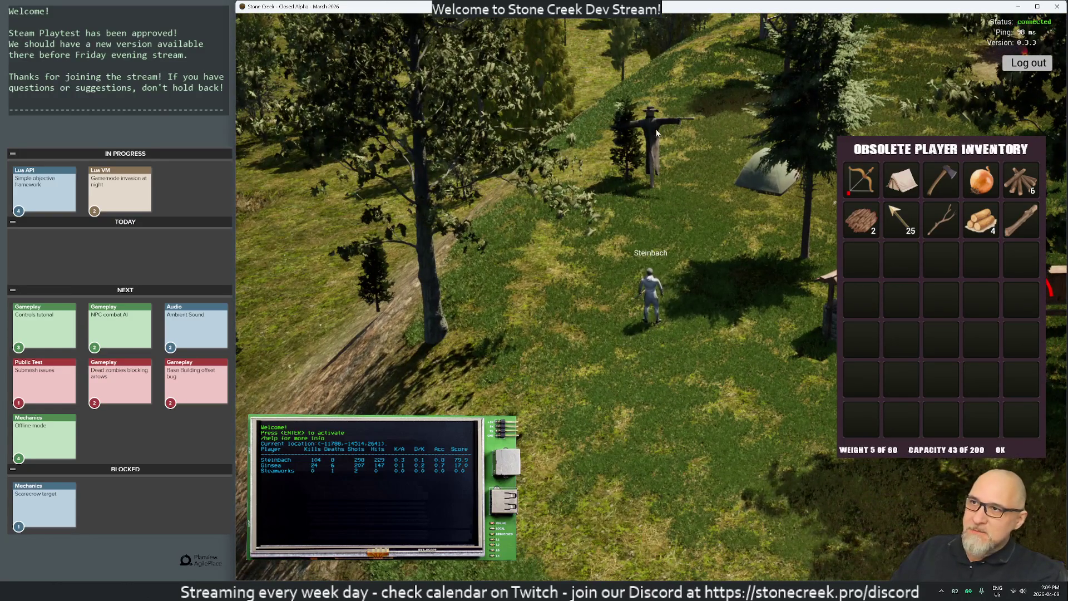
key(w)
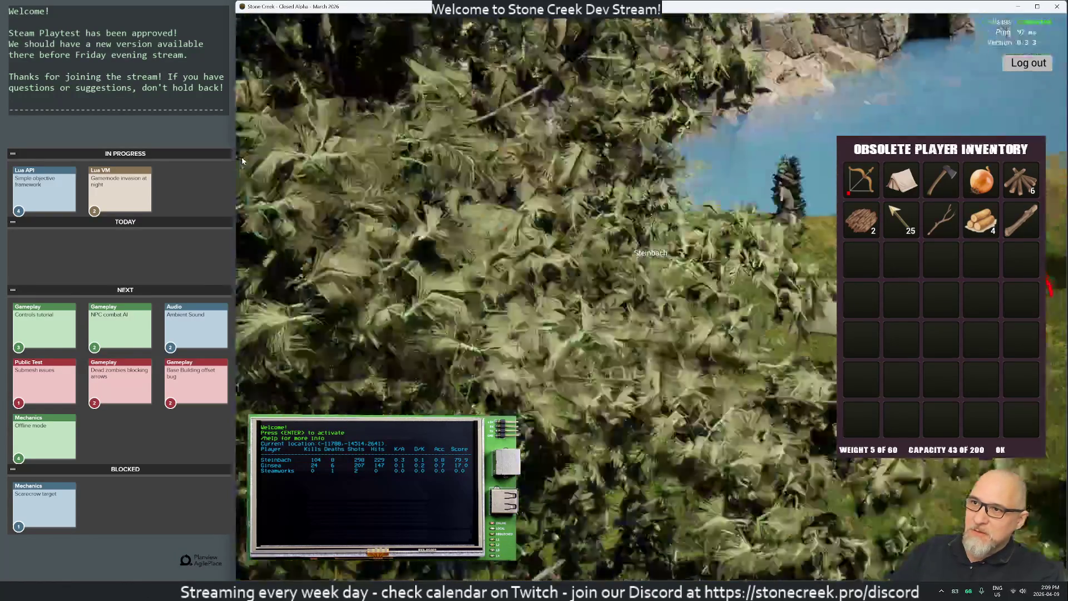
key(d)
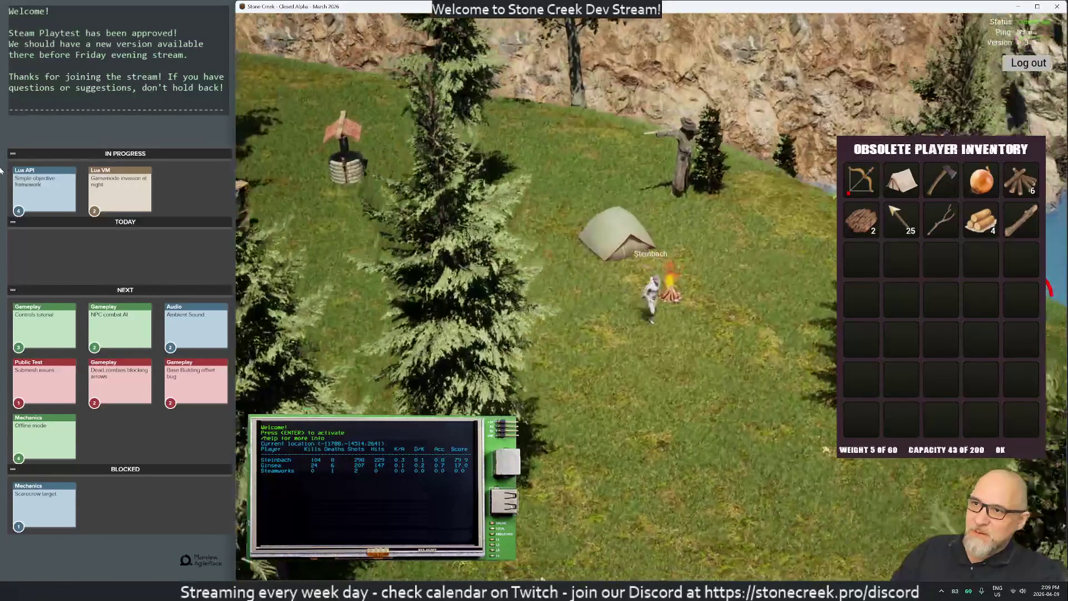
key(d)
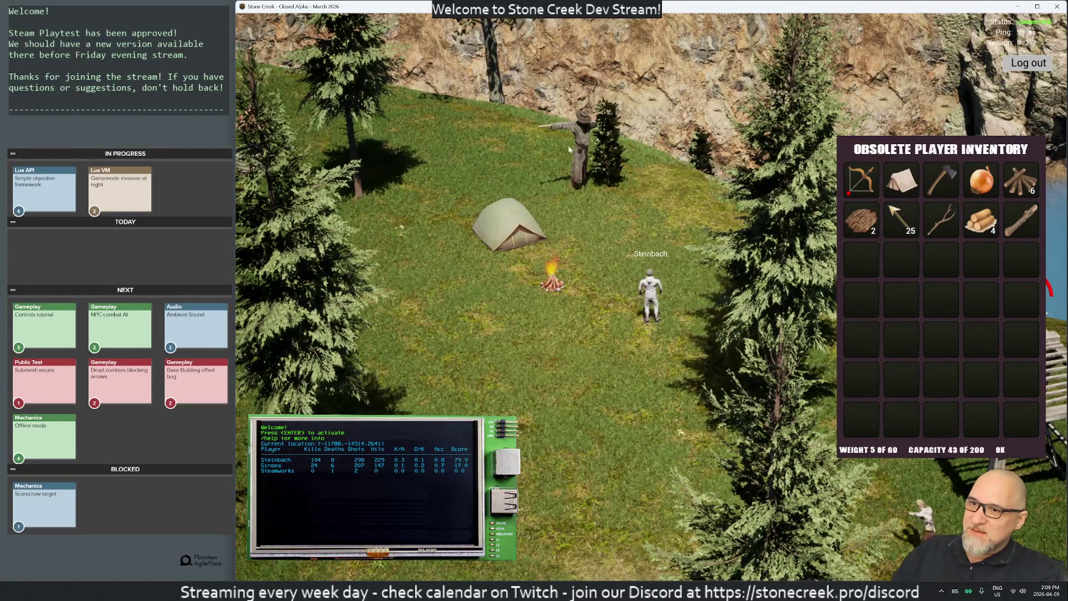
key(w)
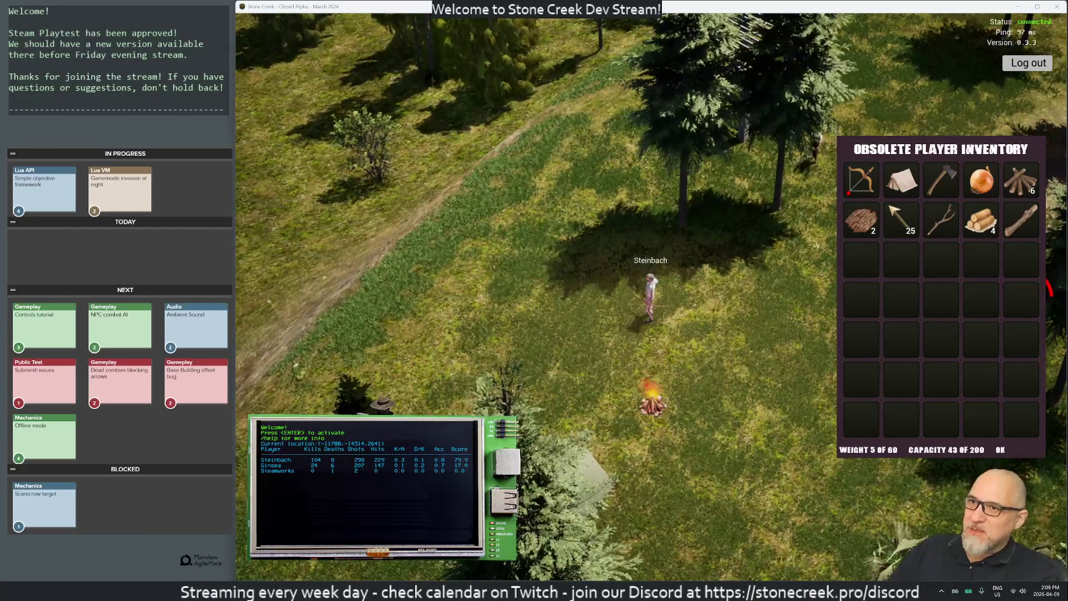
key(w)
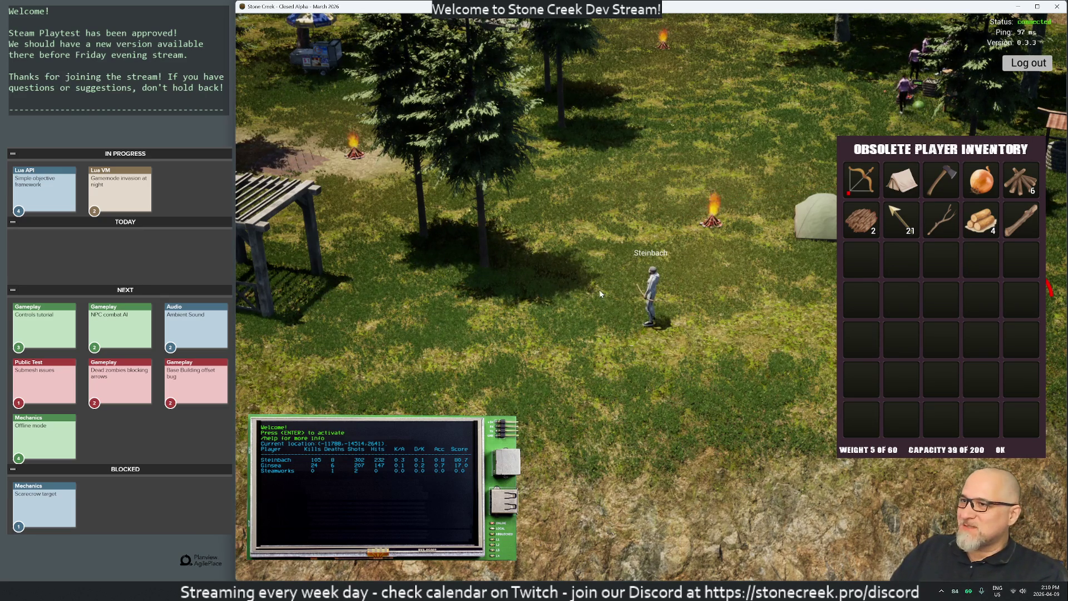
key(d)
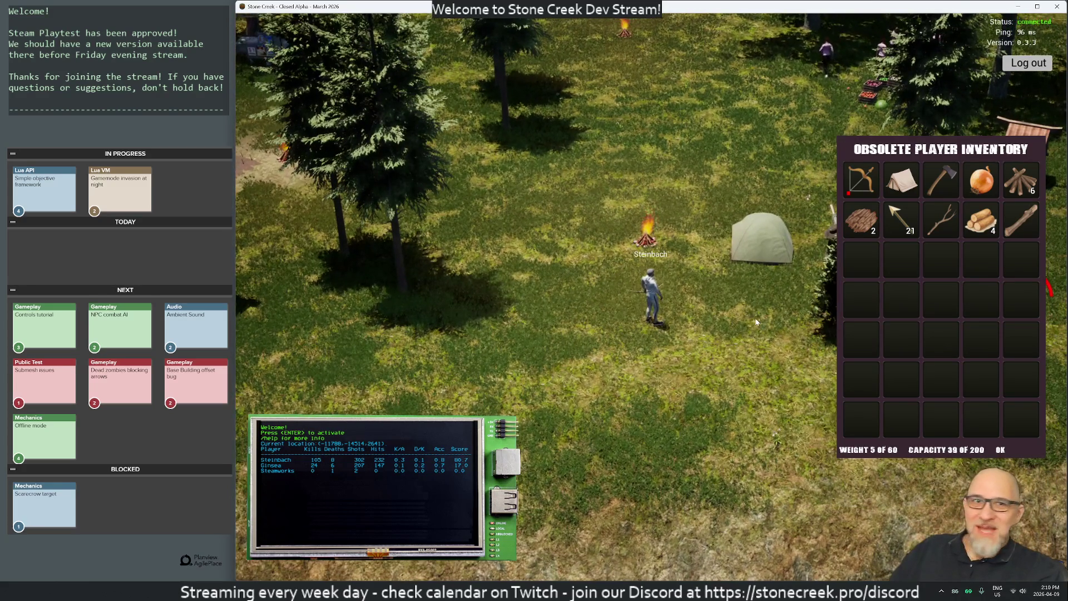
Launch Discord from the Start search, then drag its window off the right edge of the screen
key(super)
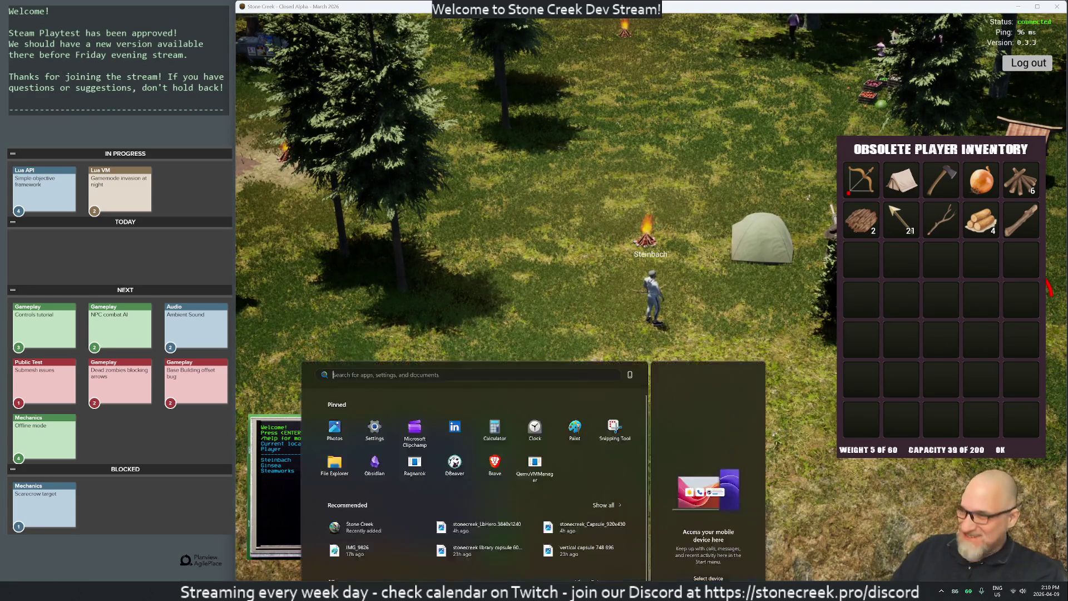
text(discord)
key(Return)
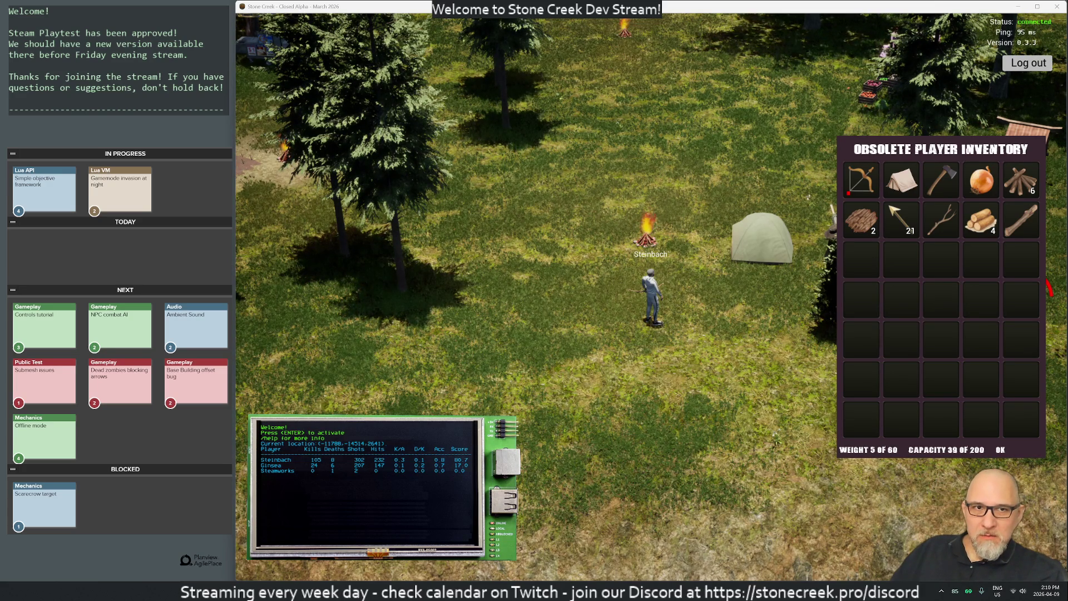
mouse_move(1067, 106)
mouse_down()
mouse_move(846, 103)
mouse_move(700, 73)
mouse_move(715, 57)
mouse_up()
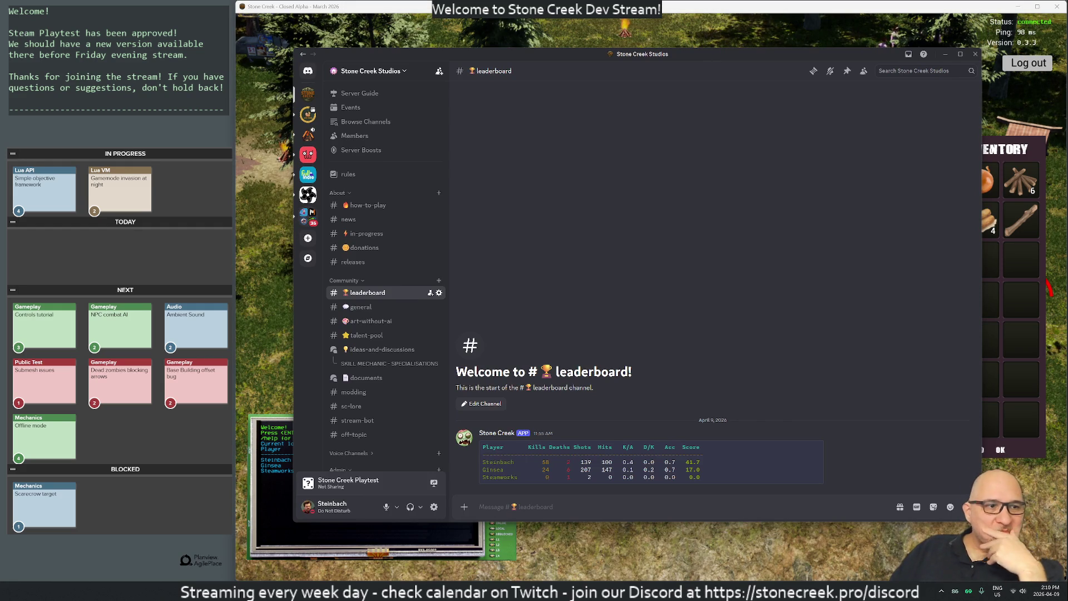
mouse_move(555, 62)
mouse_down()
mouse_move(767, 79)
mouse_move(1067, 84)
mouse_up()
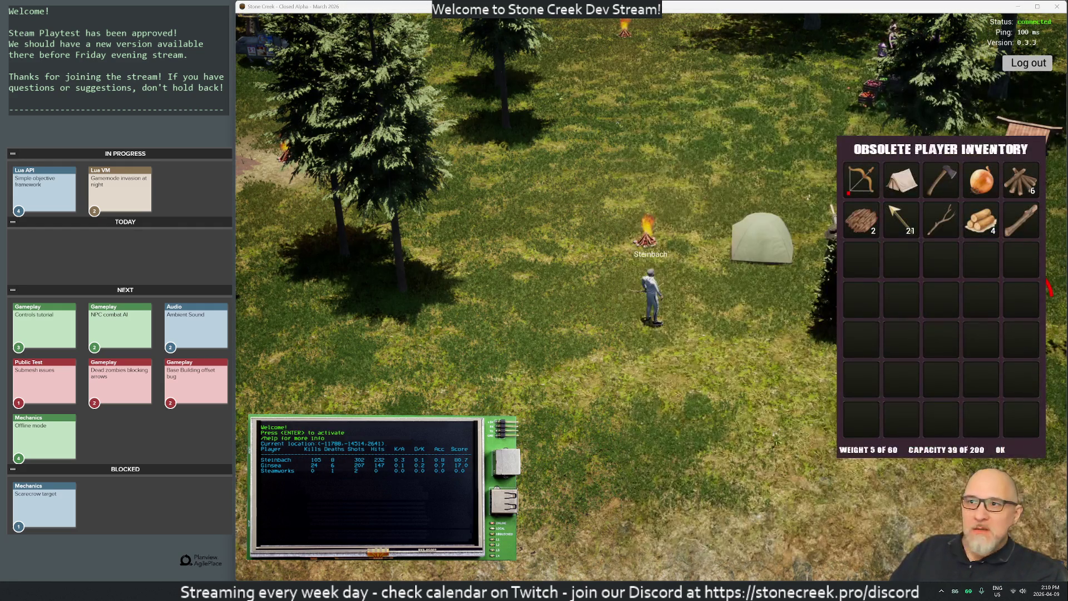
Run up-left through the camp past the umbrella stand, briefly checking the world map and inventory
key(a)
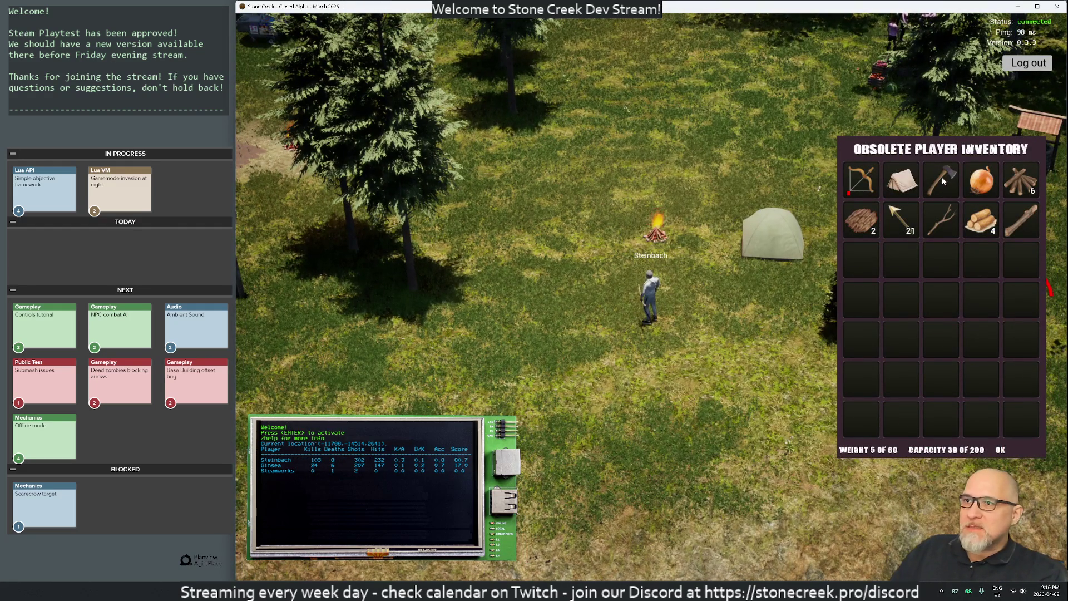
key(w)
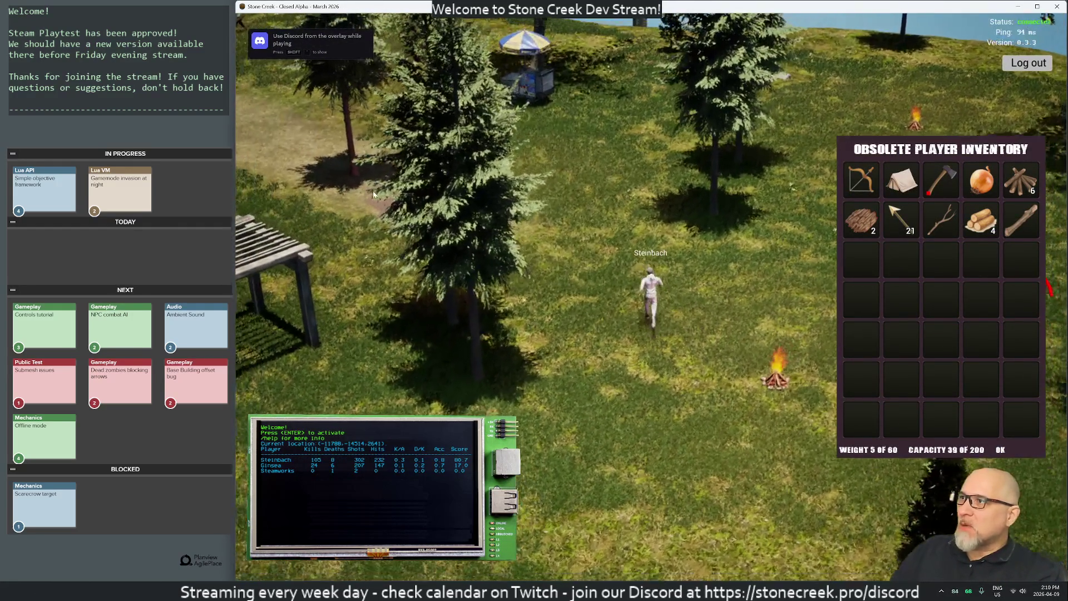
key(w)
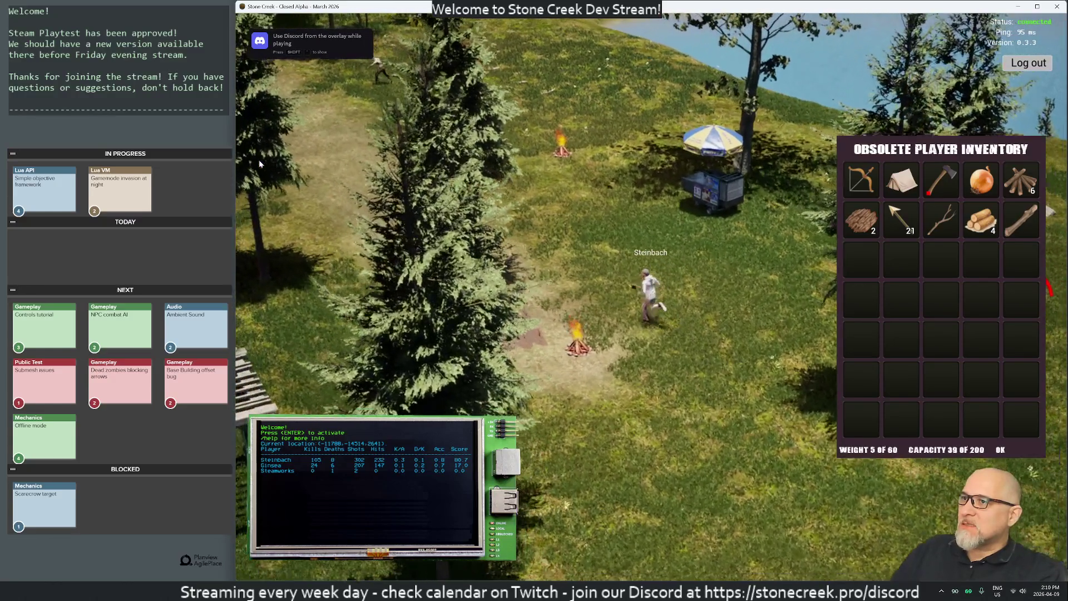
key(w)
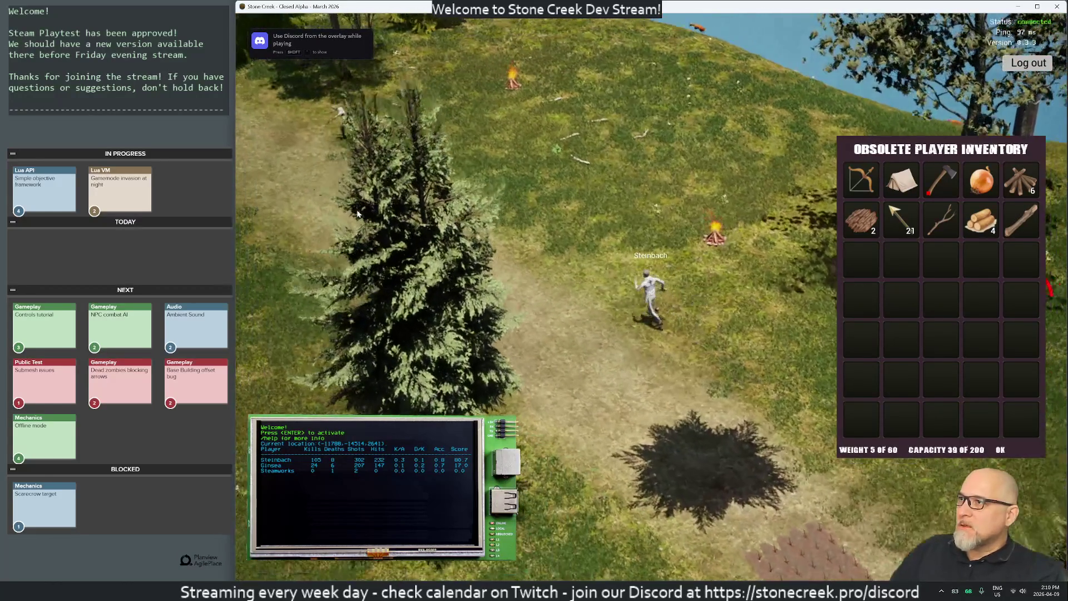
key(w)
key(m)
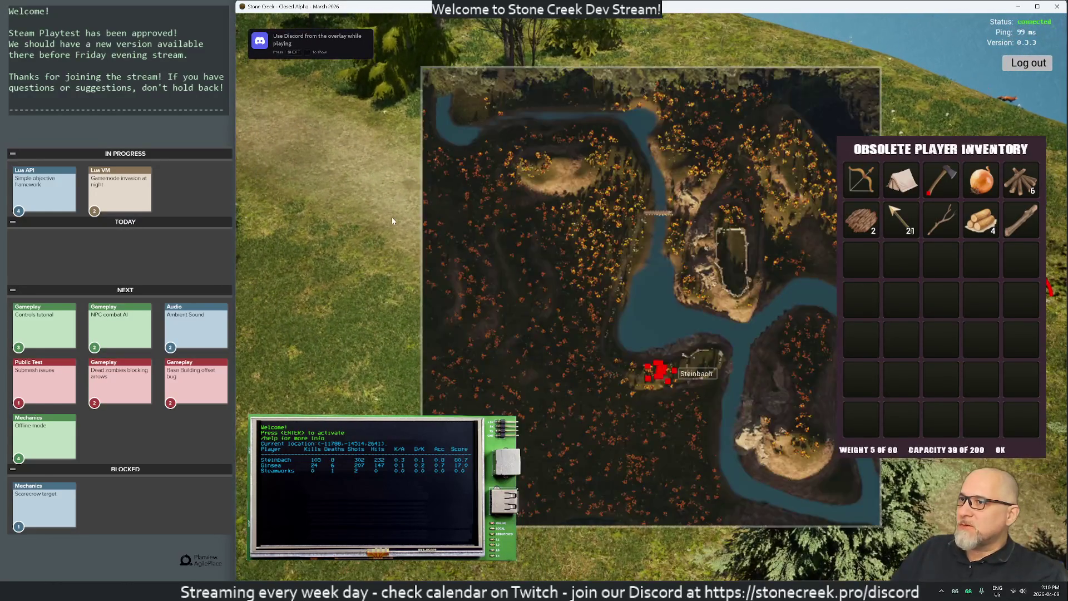
key(Escape)
key(w)
key(i)
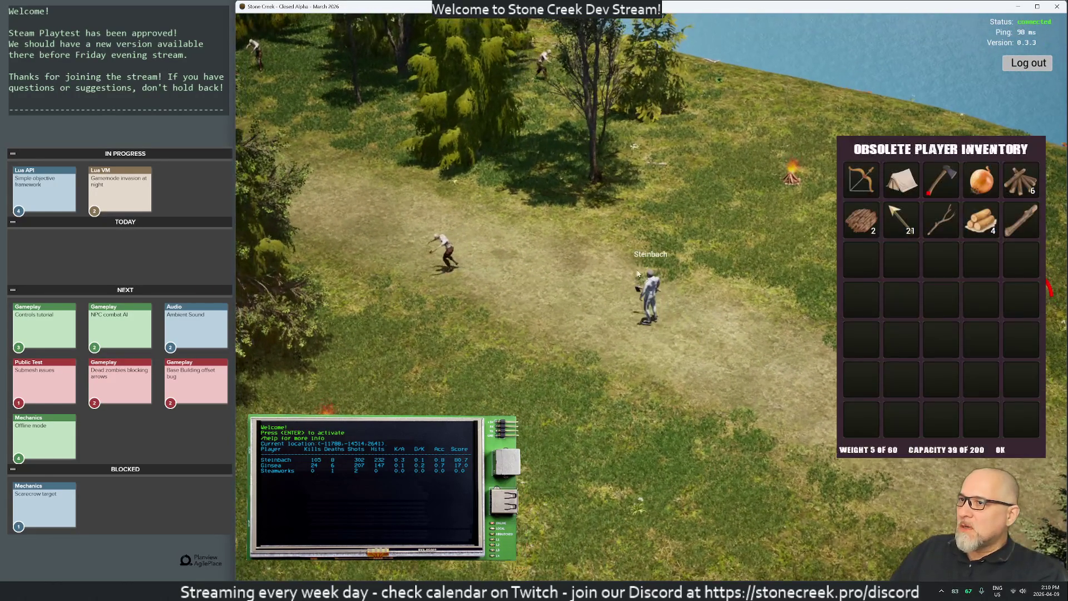
key(i)
Run along the forest dirt path past the zombies, rotating the camera around the character
key(w)
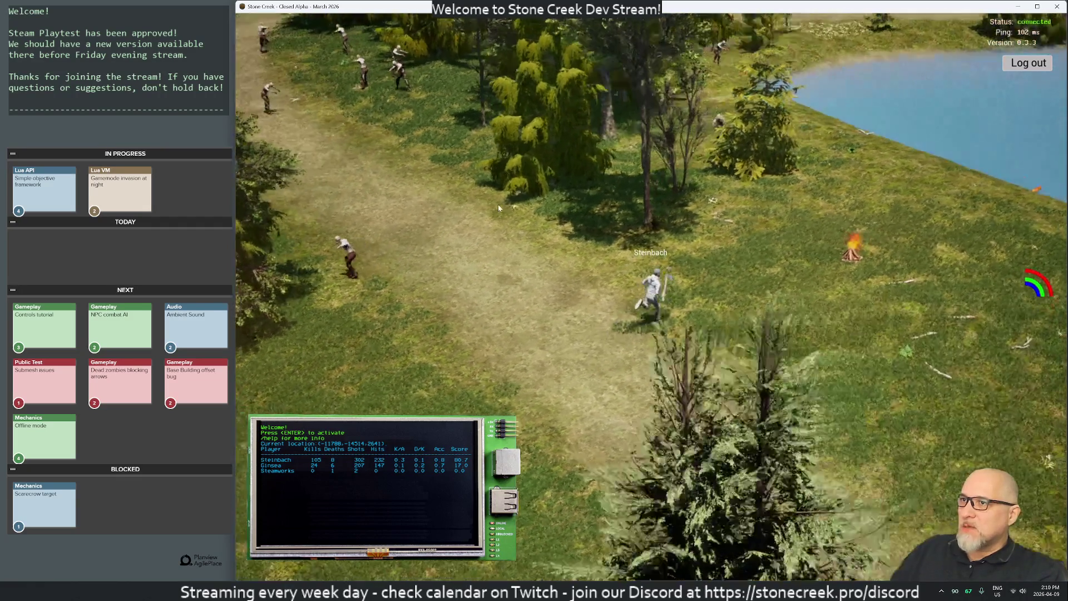
key(w)
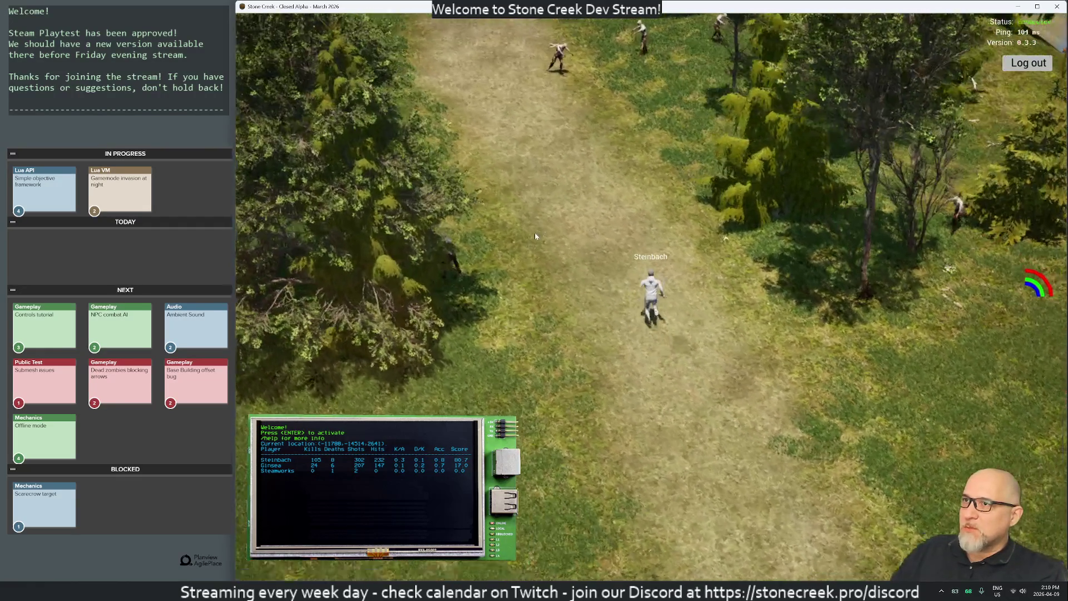
key(w)
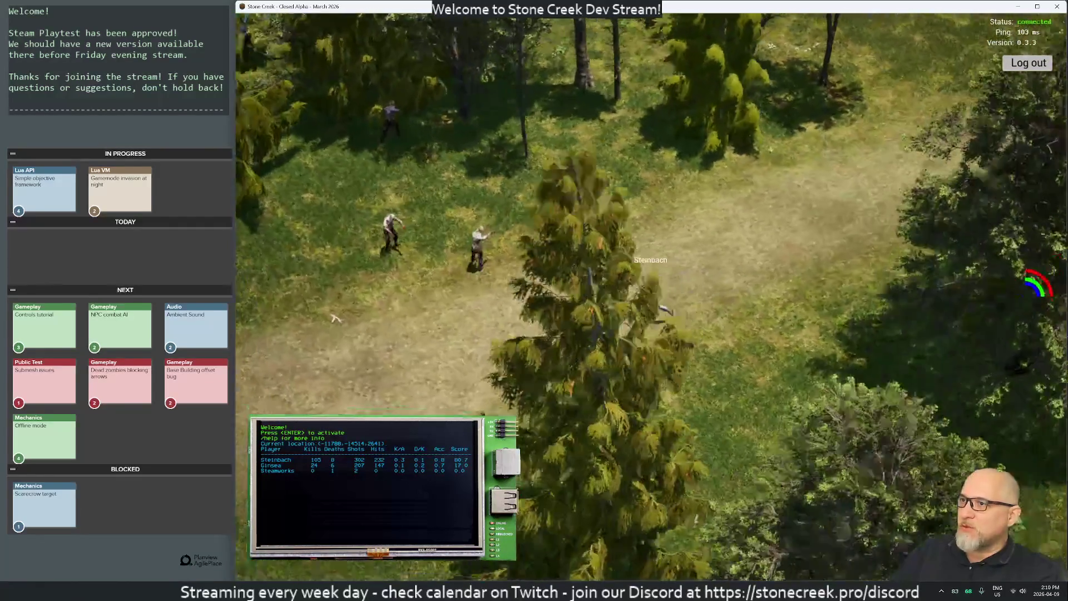
key(w)
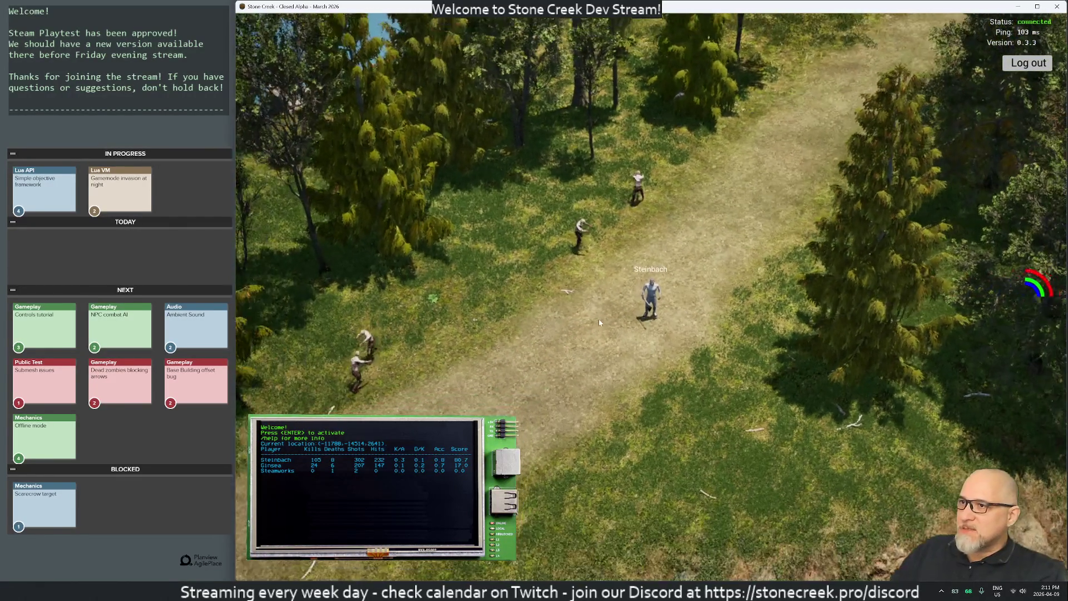
key(w)
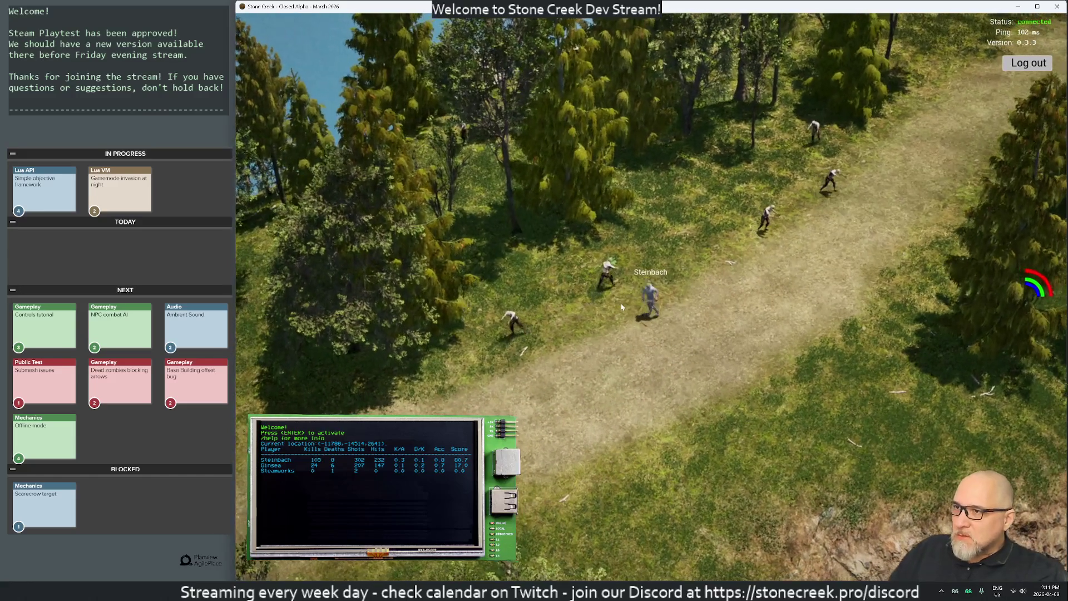
key(w)
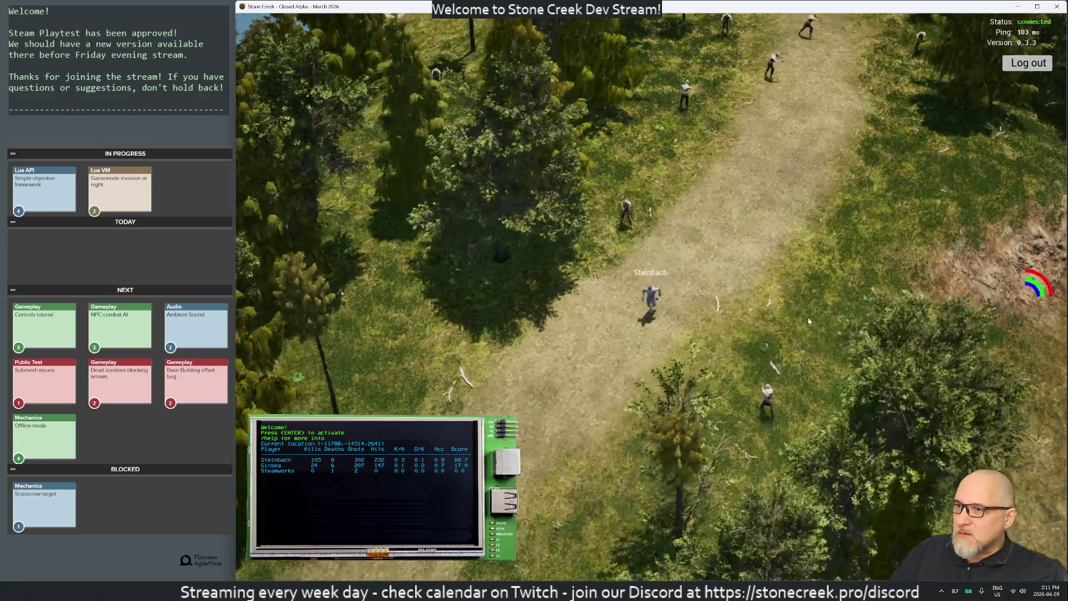
key(w)
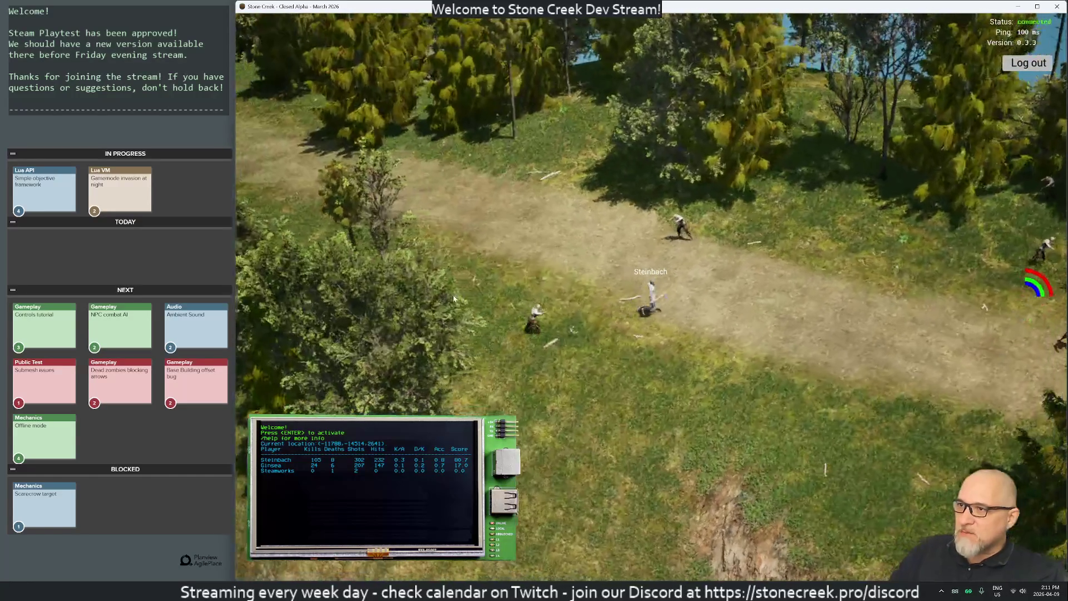
key(w)
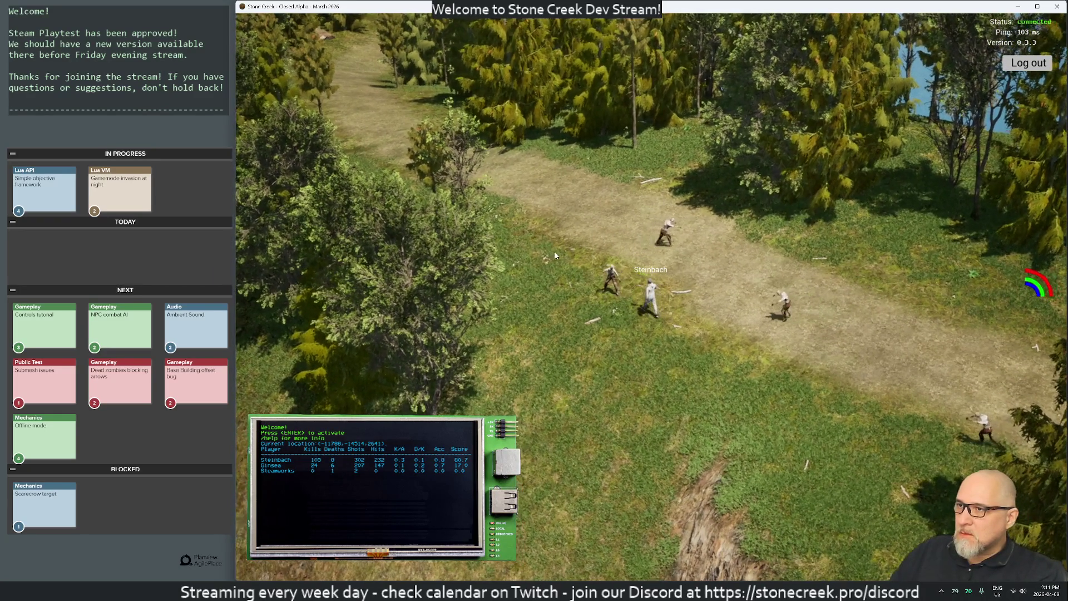
mouse_move(569, 255)
mouse_down()
mouse_move(881, 246)
mouse_move(900, 226)
mouse_up()
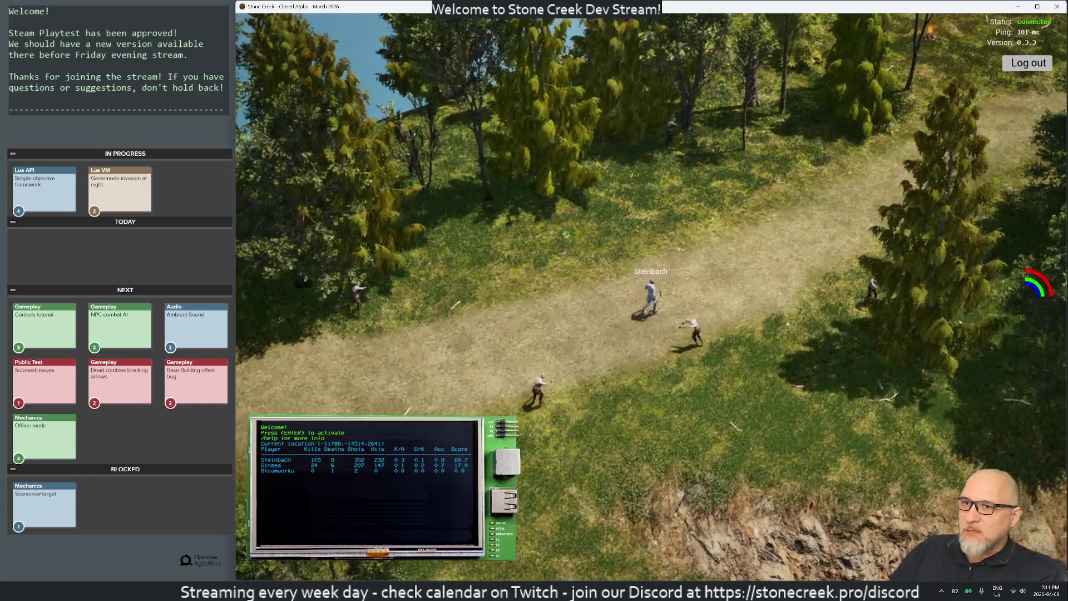
mouse_move(1027, 267)
mouse_down()
mouse_move(1005, 271)
mouse_move(1017, 254)
mouse_move(854, 301)
mouse_move(763, 308)
mouse_move(726, 293)
mouse_move(609, 298)
mouse_move(791, 317)
mouse_move(313, 282)
mouse_move(326, 281)
mouse_up()
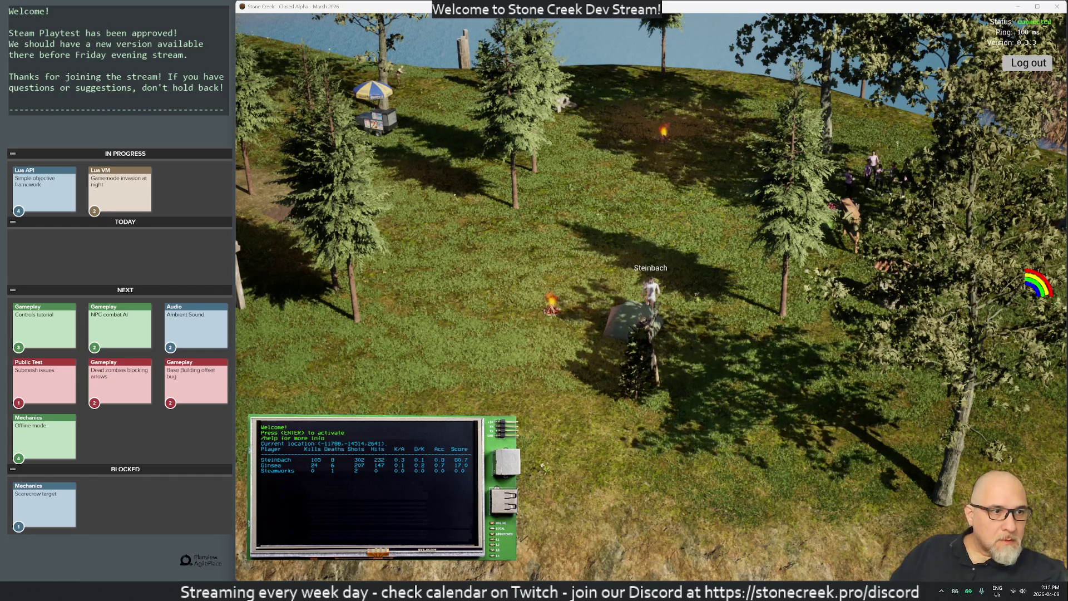
Attack the zombie beside the character while orbiting the camera between the umbrella stand and trees
mouse_move(520, 198)
mouse_down()
mouse_move(362, 257)
mouse_move(446, 289)
mouse_move(516, 285)
mouse_move(495, 250)
mouse_move(431, 246)
mouse_move(245, 145)
mouse_move(317, 91)
mouse_move(637, 93)
mouse_move(404, 273)
mouse_move(262, 217)
mouse_move(423, 238)
mouse_move(528, 205)
mouse_move(689, 243)
mouse_move(820, 301)
mouse_move(546, 290)
mouse_move(600, 293)
mouse_move(542, 273)
mouse_up()
click(704, 278)
mouse_move(703, 278)
mouse_down()
mouse_move(628, 236)
mouse_move(311, 212)
mouse_move(252, 252)
mouse_move(329, 331)
mouse_move(694, 309)
mouse_move(806, 244)
mouse_move(772, 190)
mouse_move(773, 164)
mouse_move(432, 168)
mouse_move(450, 186)
mouse_move(404, 165)
mouse_move(523, 268)
mouse_up()
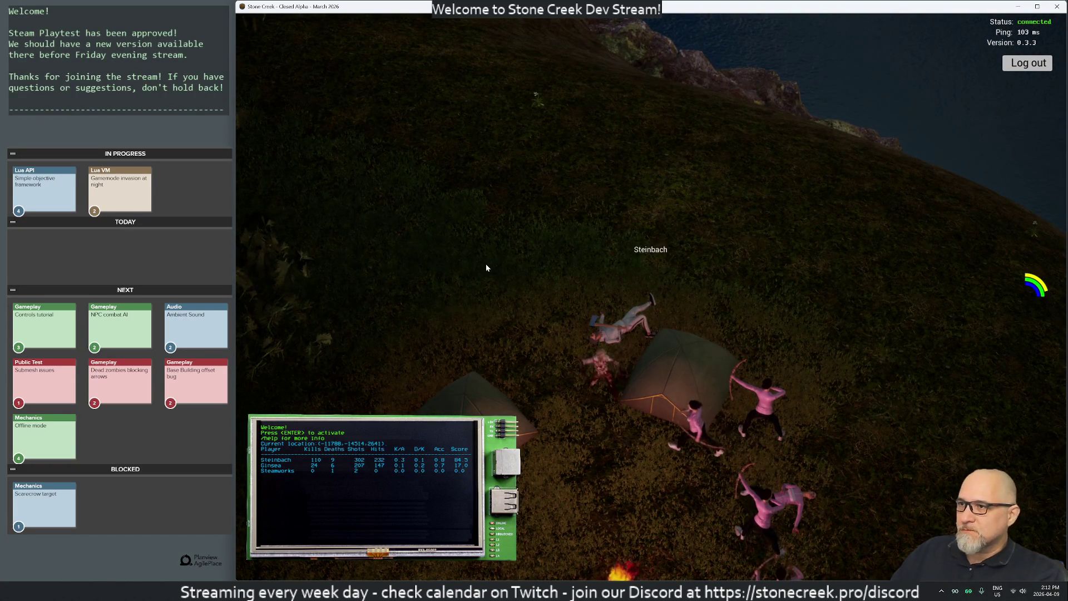
Respawn the character, check the inventory, and swing and kick at nearby zombies
key(space)
mouse_move(597, 229)
mouse_down()
mouse_move(944, 167)
mouse_move(646, 207)
mouse_move(686, 262)
mouse_move(805, 168)
mouse_up()
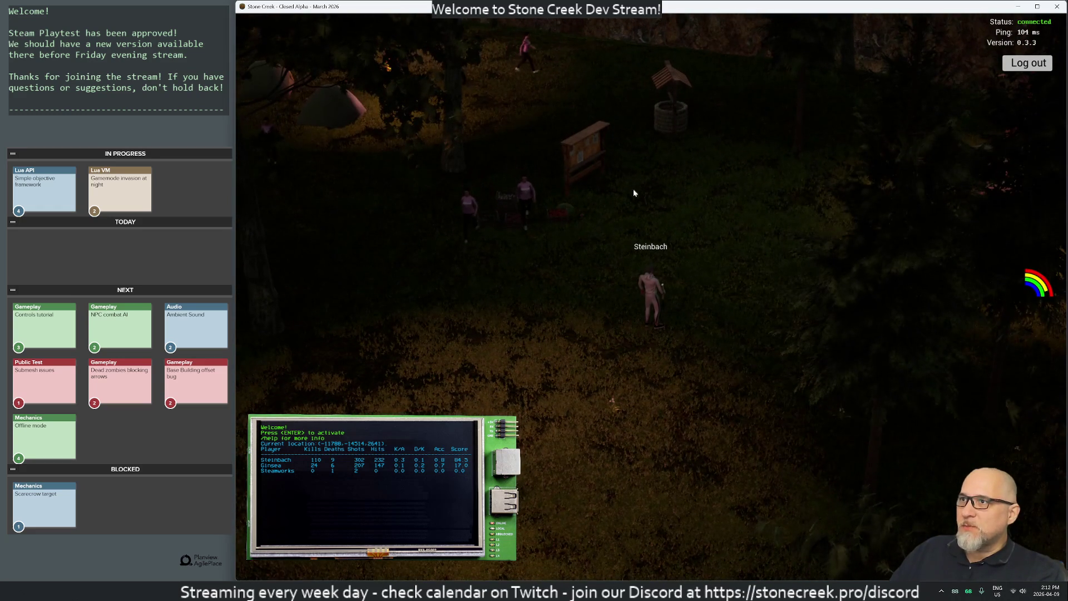
key(i)
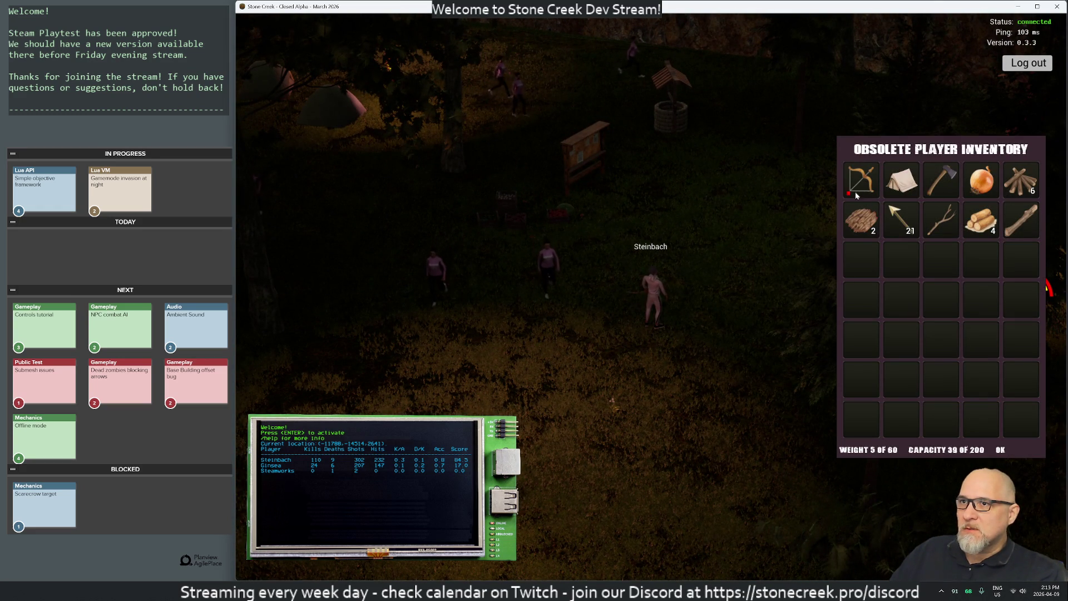
key(i)
key(d)
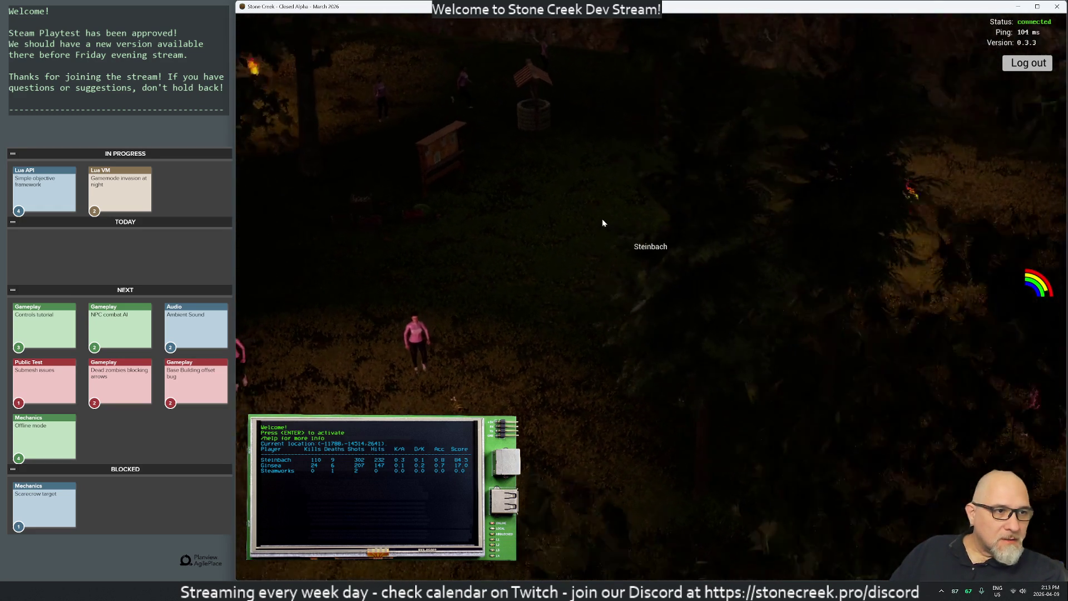
mouse_move(611, 218)
mouse_down()
mouse_move(303, 200)
mouse_move(562, 282)
mouse_up()
key(i)
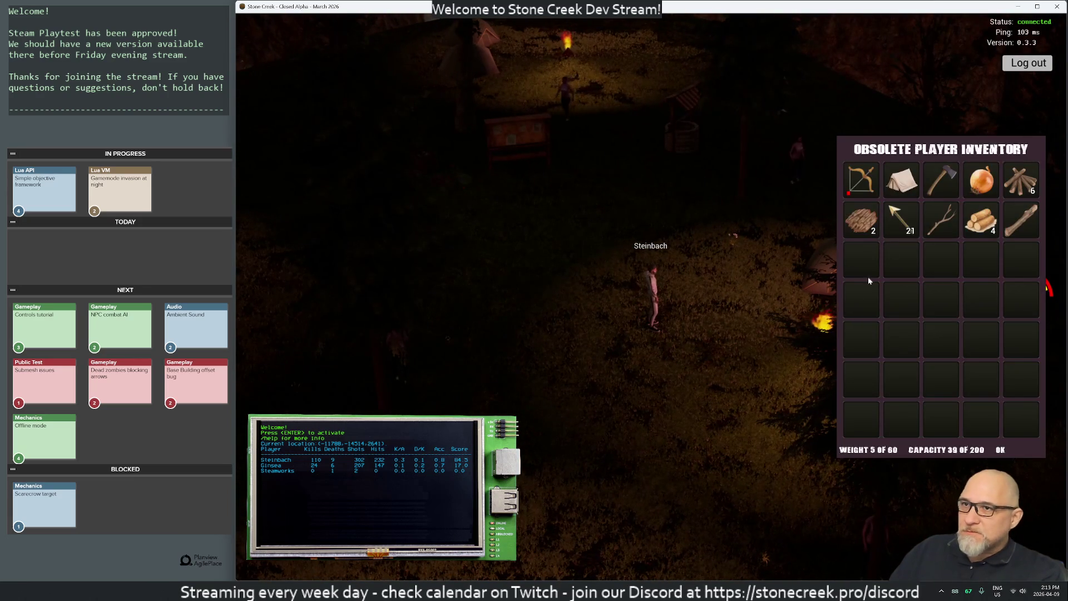
click(636, 320)
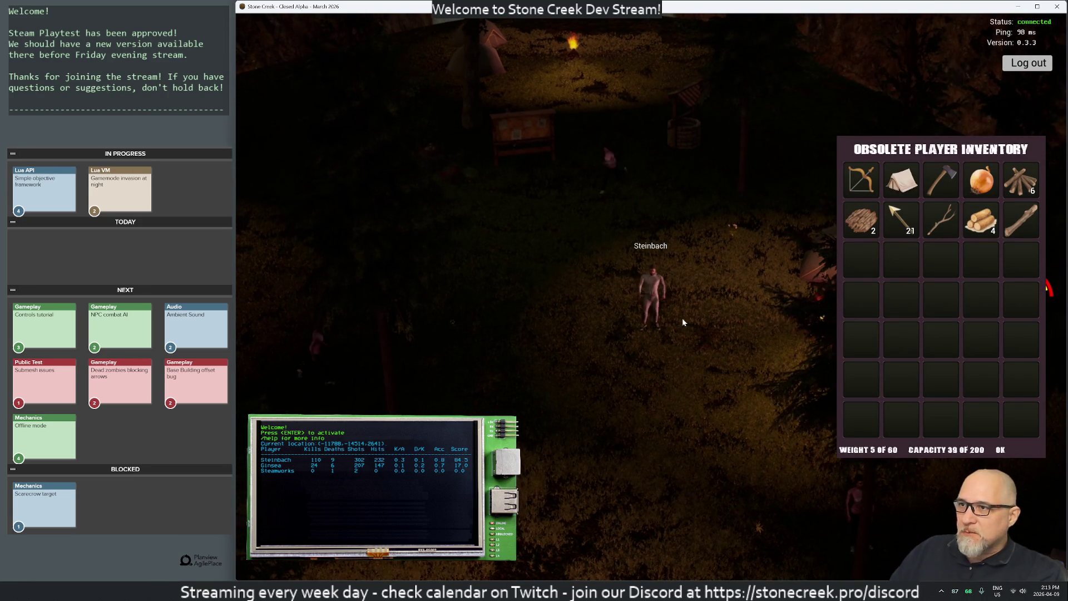
key(i)
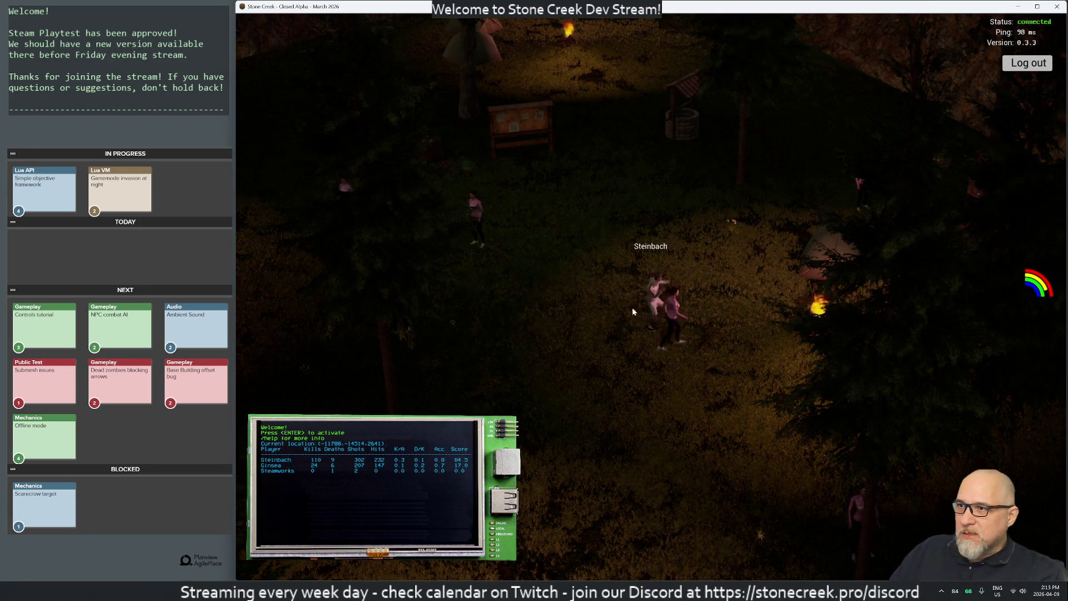
click(578, 370)
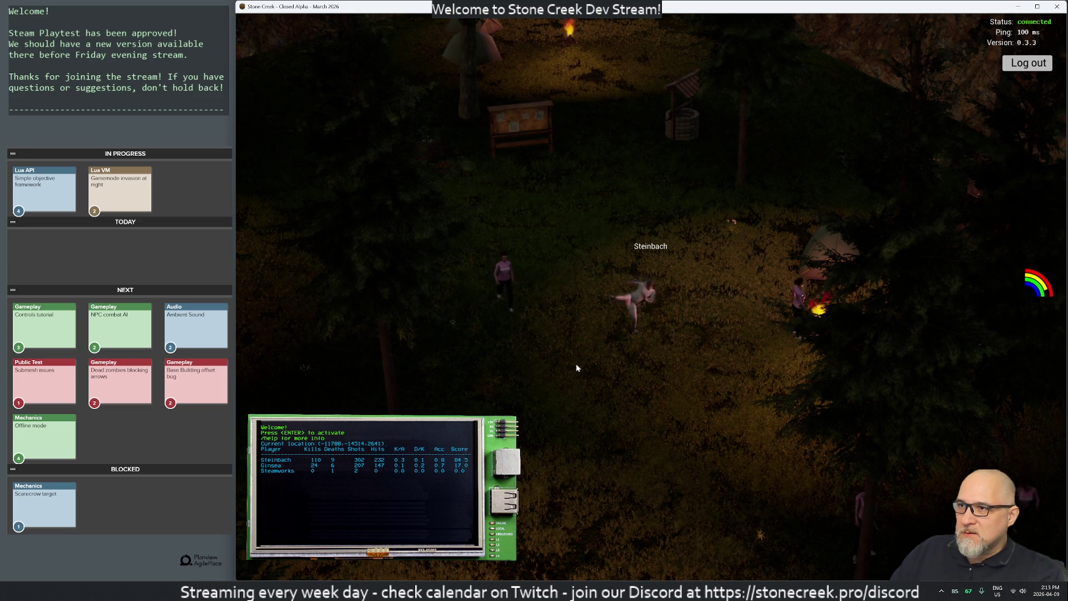
Run through the trees and across the open field toward the tents and cliff, steering the camera
key(a)
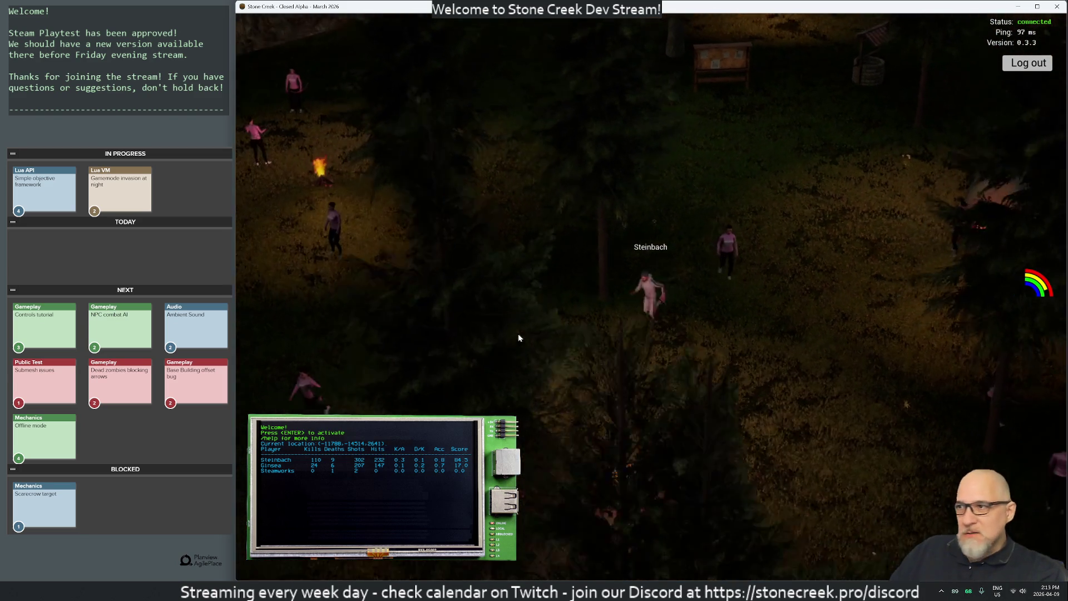
key(w)
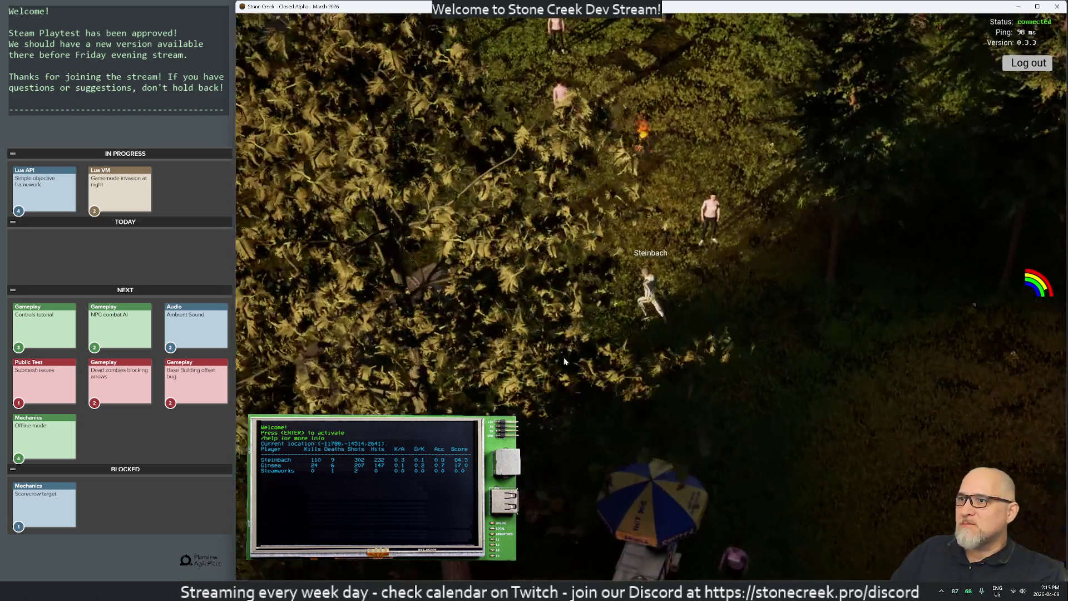
key(w)
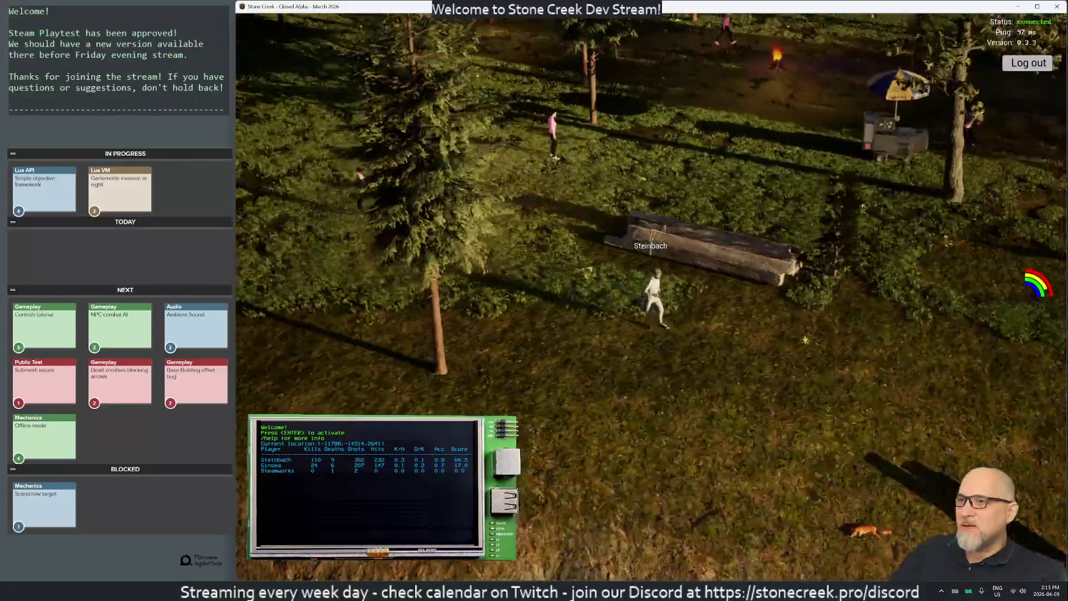
key(d)
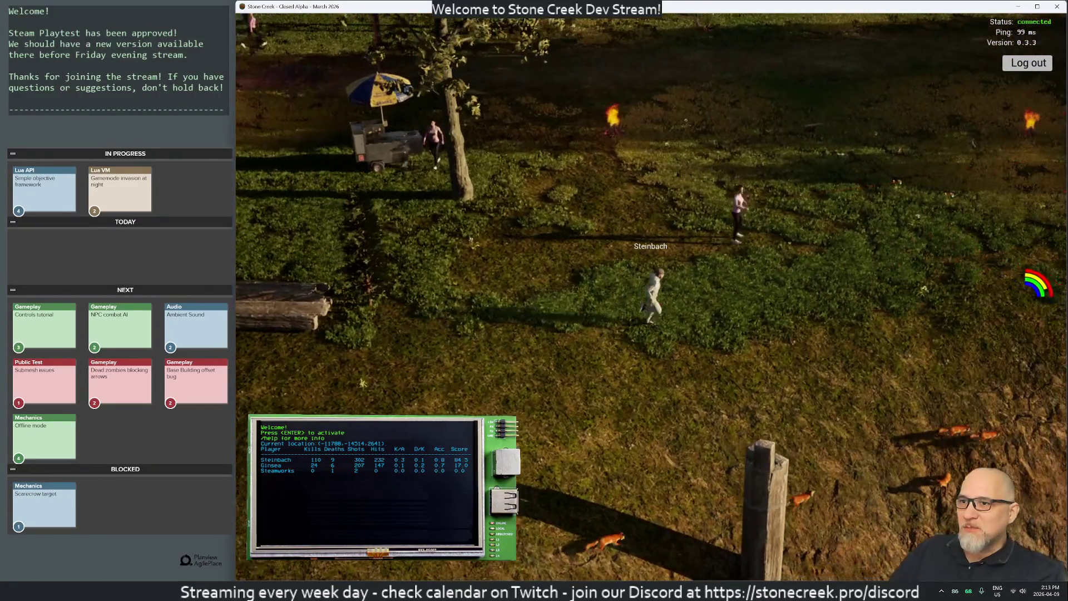
key(w)
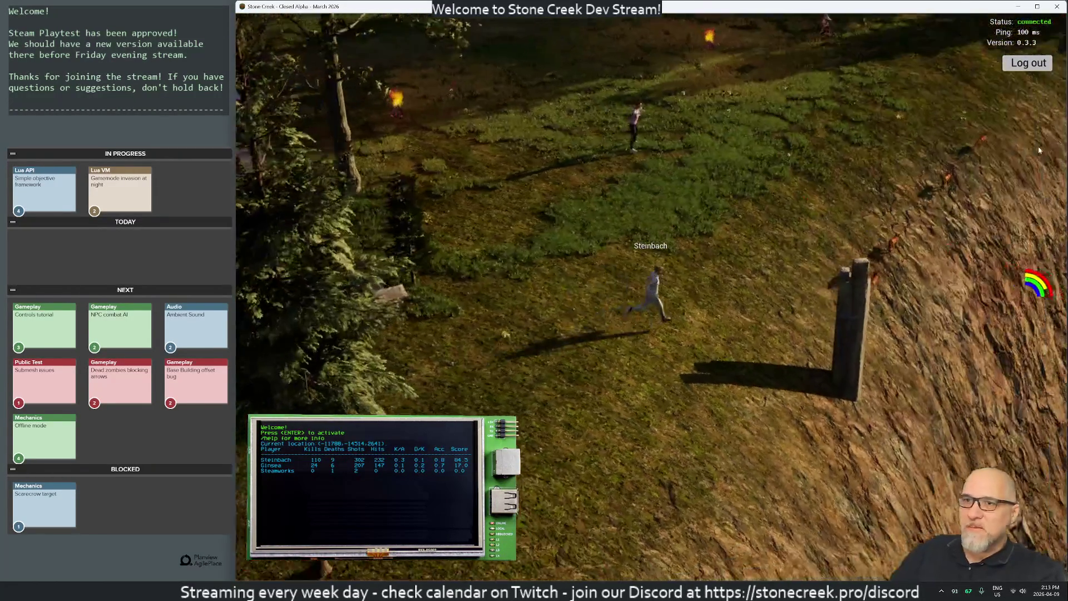
mouse_move(1038, 151)
mouse_down()
mouse_move(712, 142)
mouse_move(684, 269)
mouse_move(406, 198)
mouse_up()
key(w)
key(w)
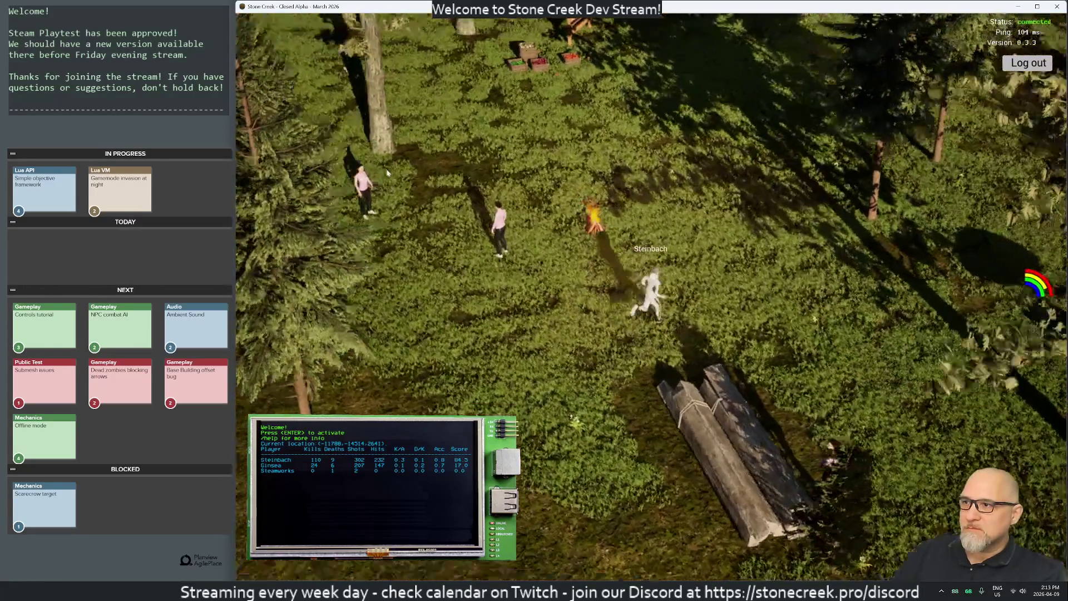
key(w)
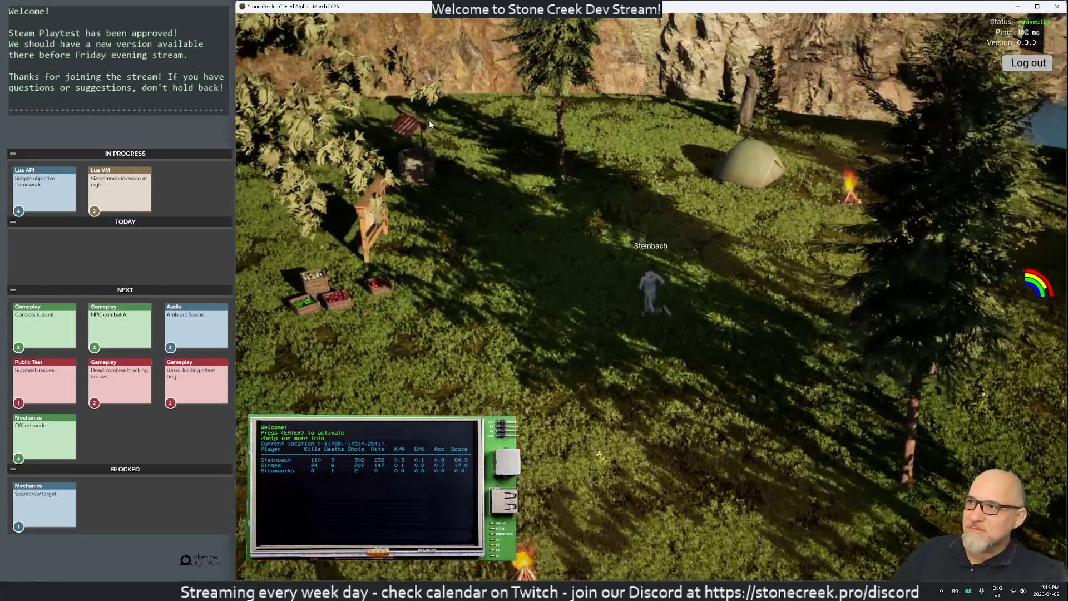
drag(429, 120, 239, 134)
key(w)
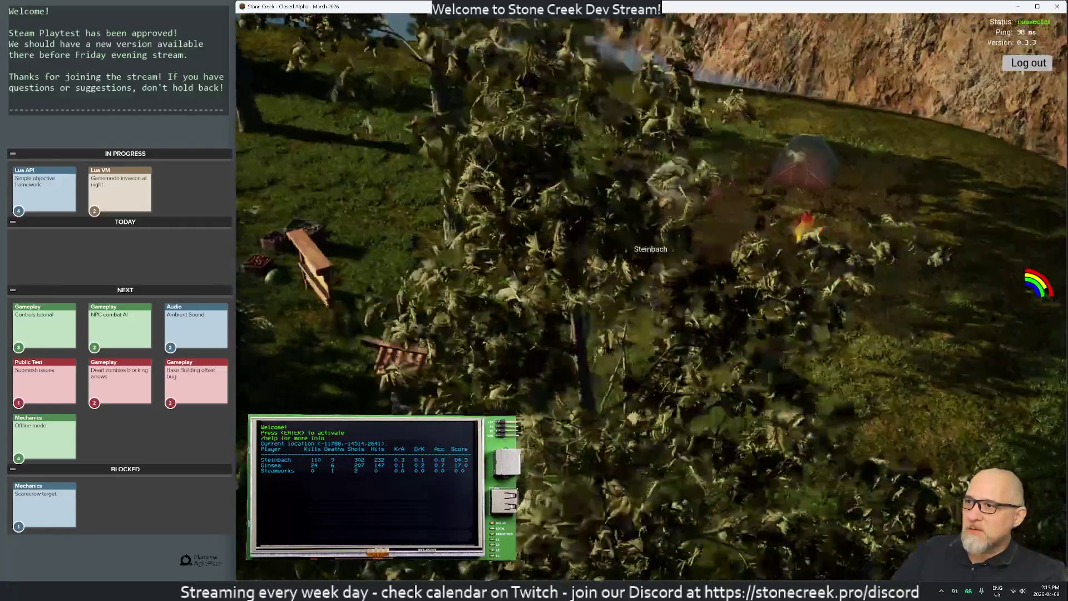
key(w)
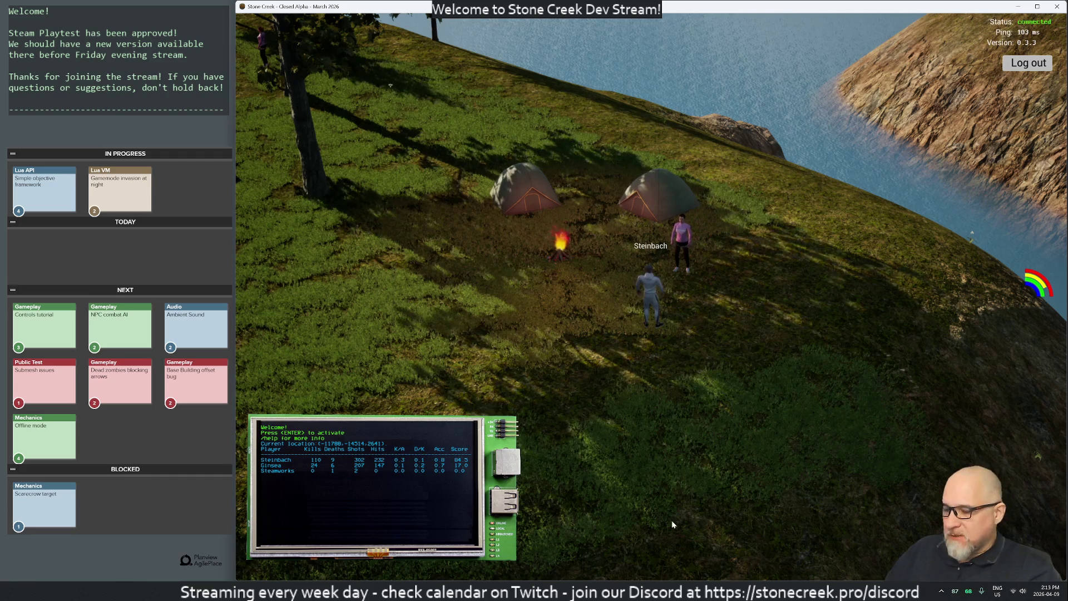
Open Terminal and log into the stonecreek server with ssh sc and the key passphrase
key(super)
text(t)
key(Return)
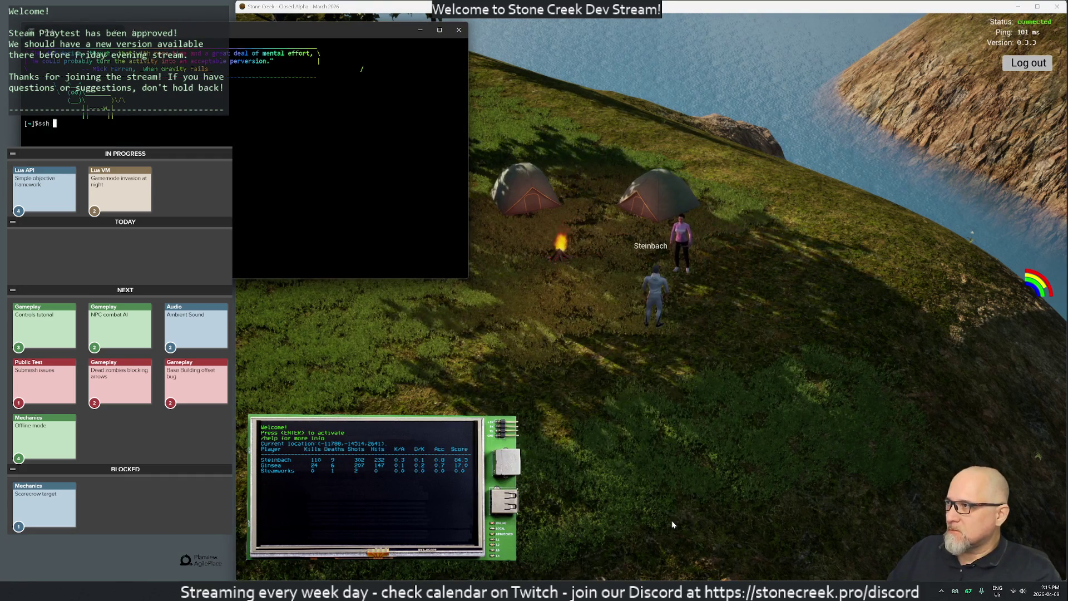
text(ssh sc)
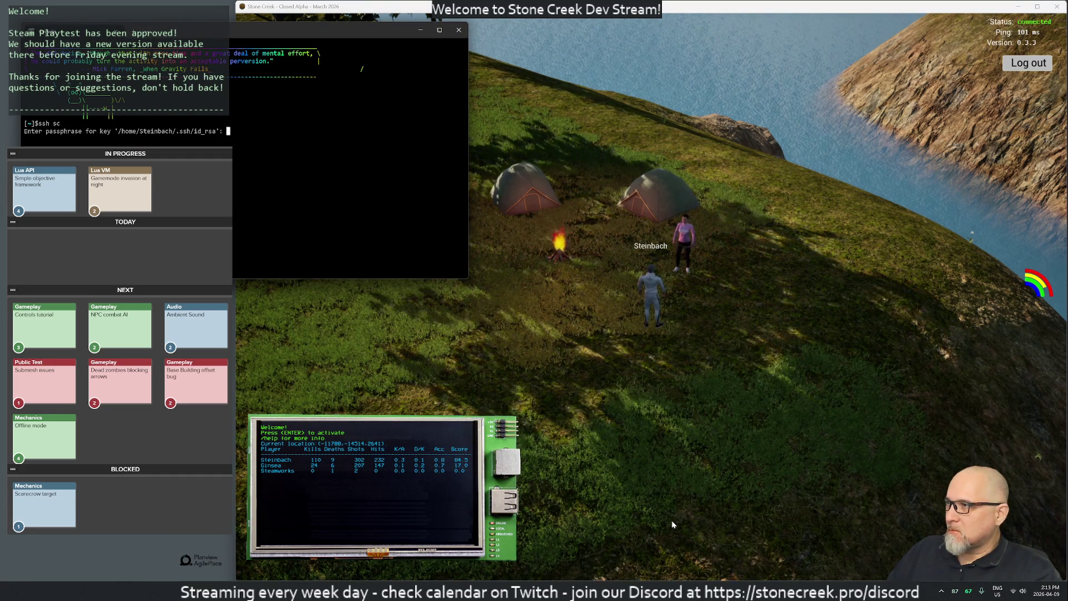
key(Return)
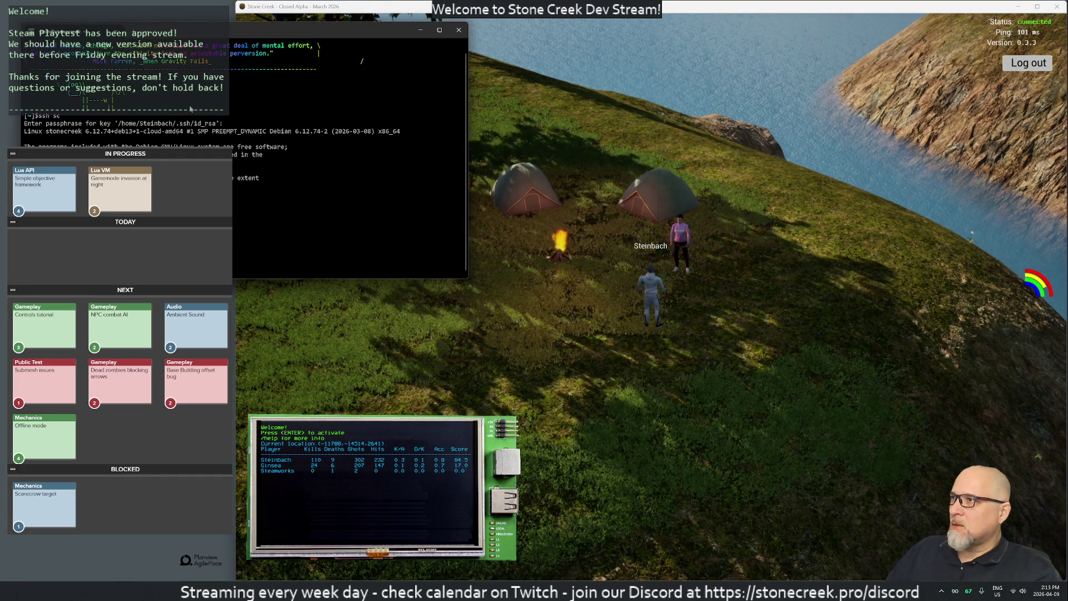
Reposition the terminal window and reattach the server's tmux session with tmux a
mouse_move(194, 31)
mouse_down()
mouse_move(584, 66)
mouse_move(257, 265)
mouse_move(278, 285)
mouse_up()
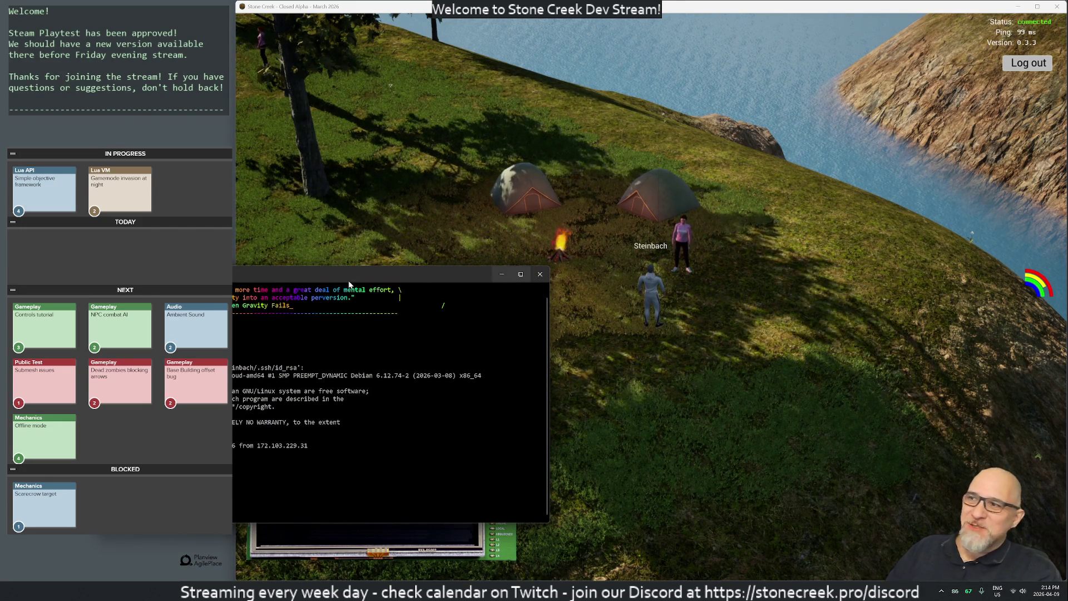
mouse_move(326, 276)
mouse_down()
mouse_move(589, 89)
mouse_move(590, 58)
mouse_up()
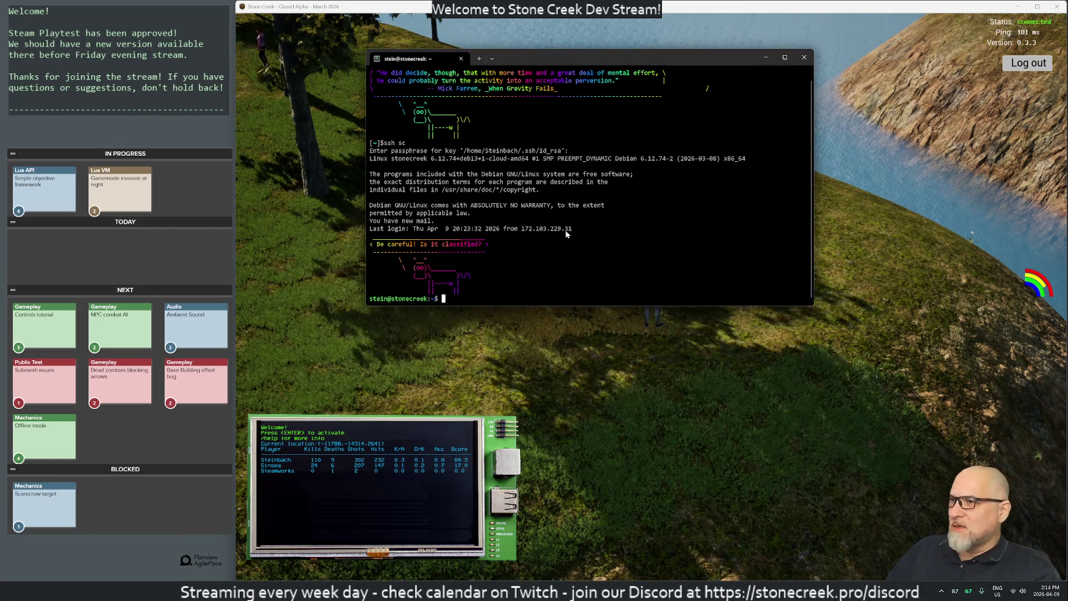
text(t)
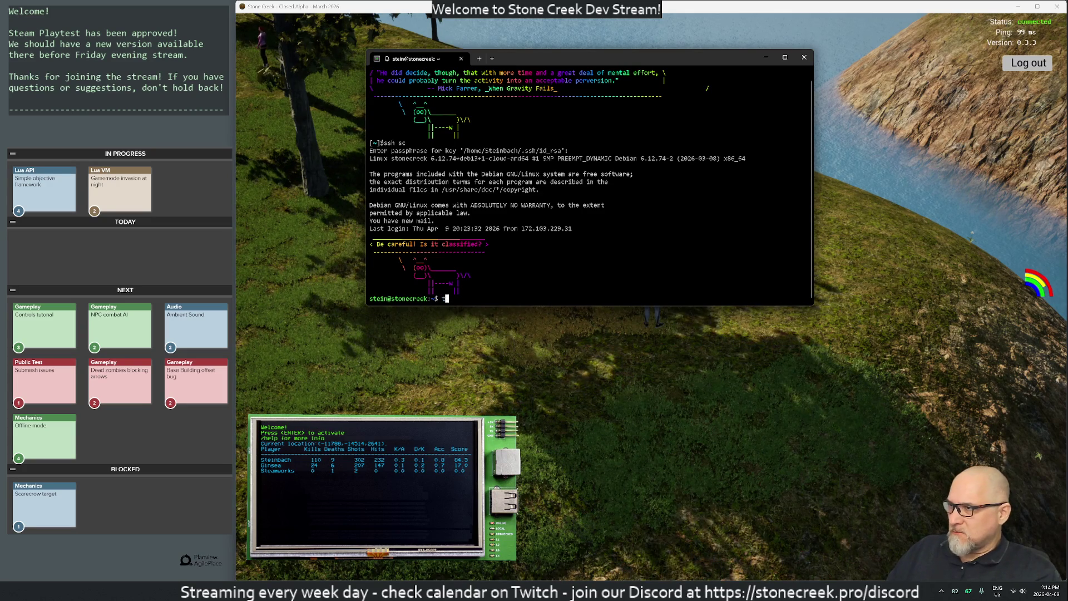
text(mux attach)
Reattach the tmux session, then snap the terminal right and widen it over most of the screen
key(Return)
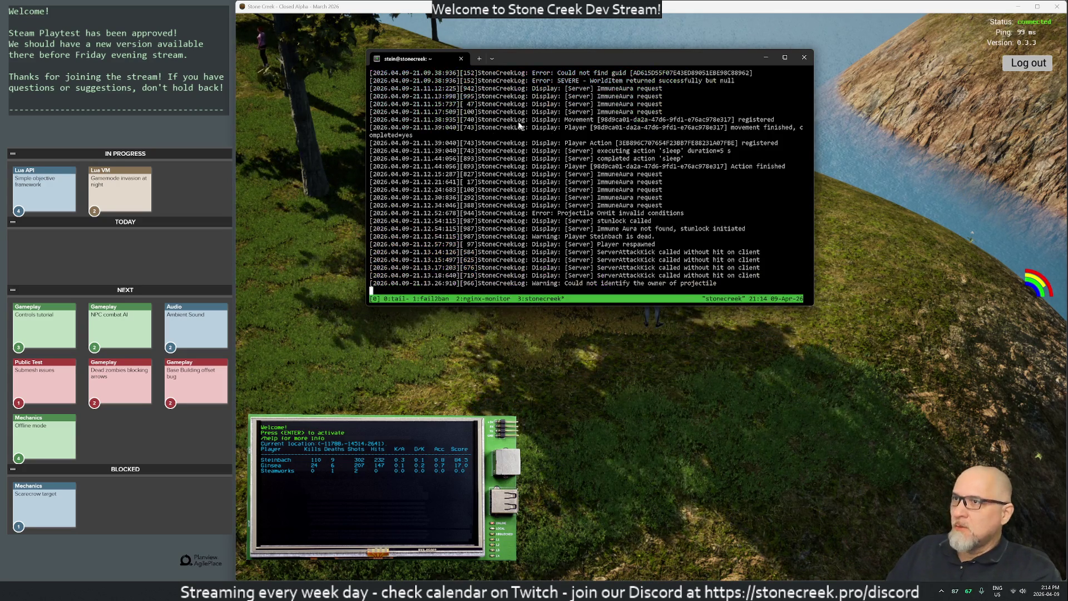
mouse_move(545, 51)
mouse_down()
mouse_move(1038, 67)
mouse_move(1058, 88)
mouse_up()
click(529, 413)
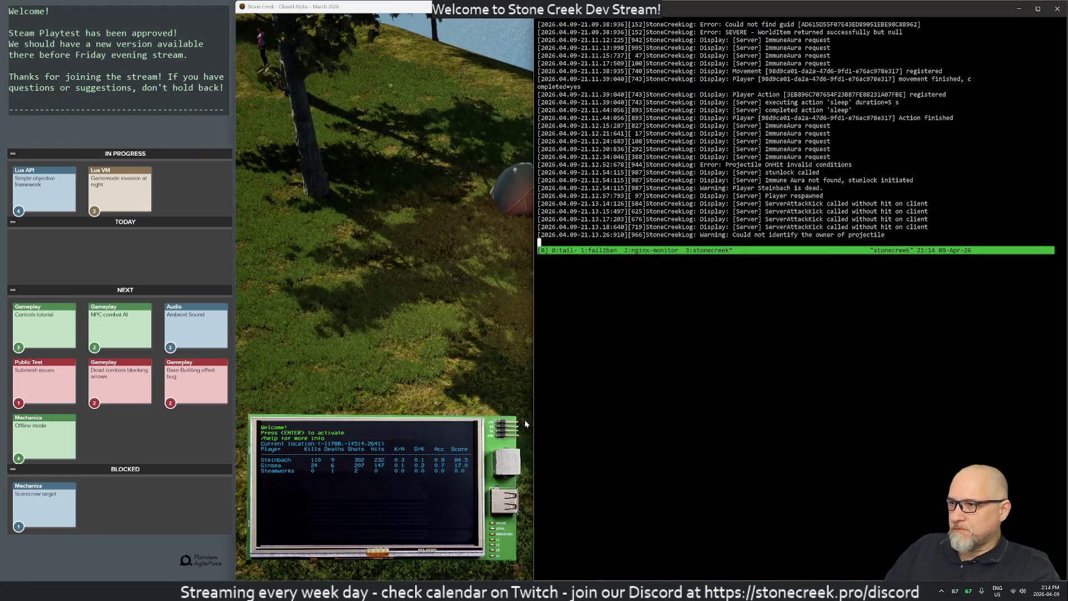
drag(530, 412, 230, 412)
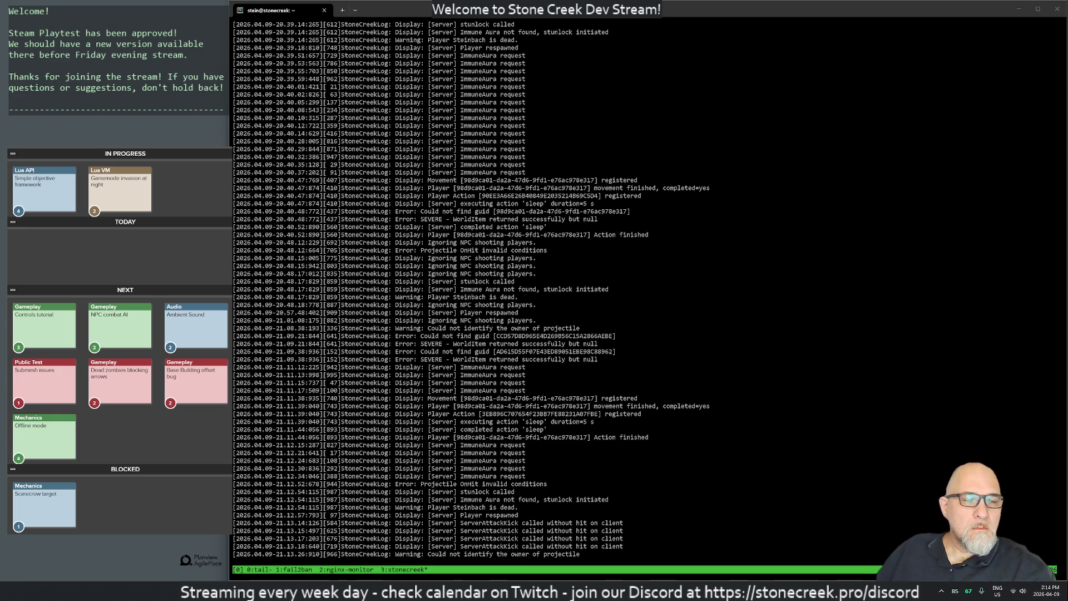
Switch tmux to window 0 to show the API request logs and split panes
key(XF86AudioLowerVolume)
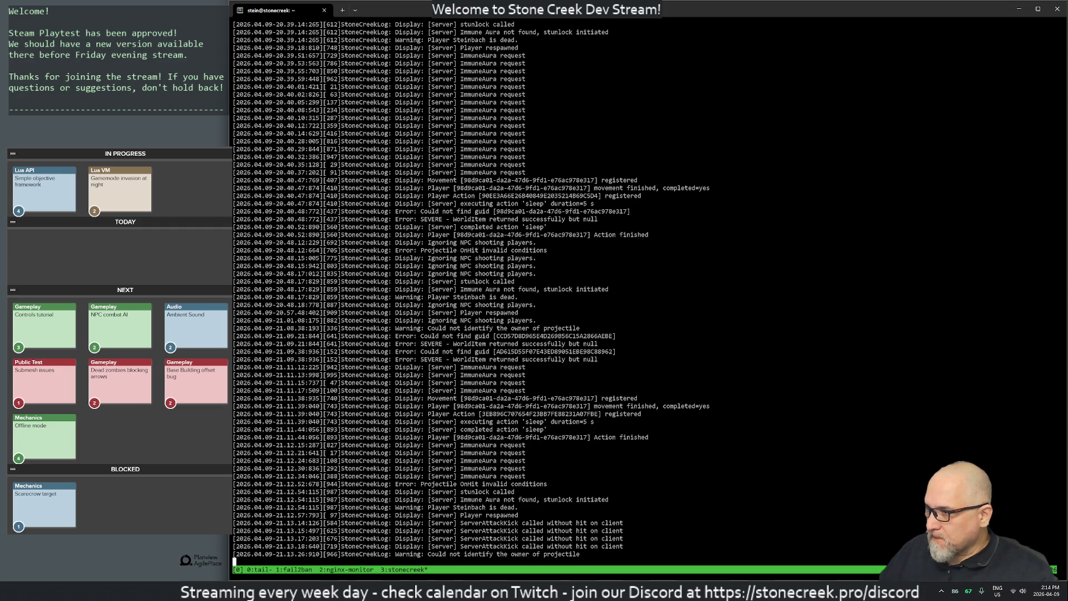
key(ctrl+b)
key(0)
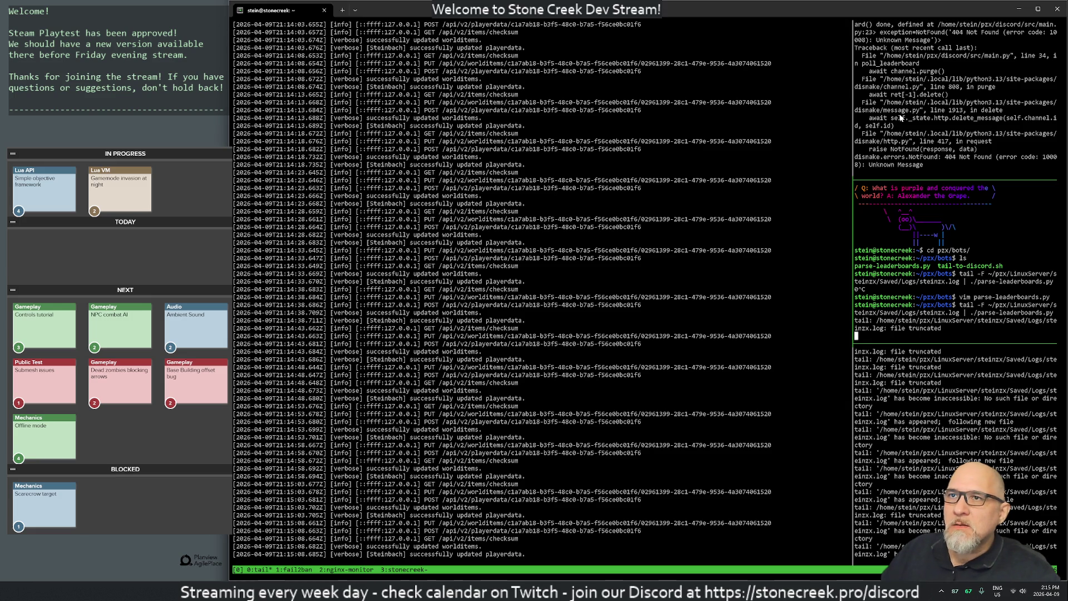
Stop and rerun the log tail command in the top-right pane
key(ctrl+c)
key(Up)
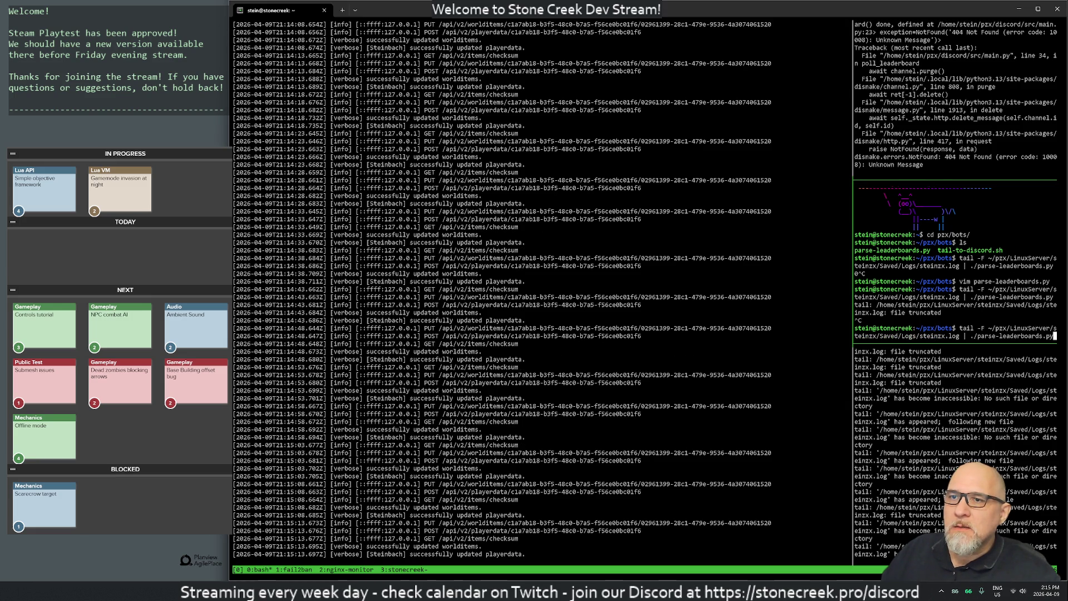
key(Return)
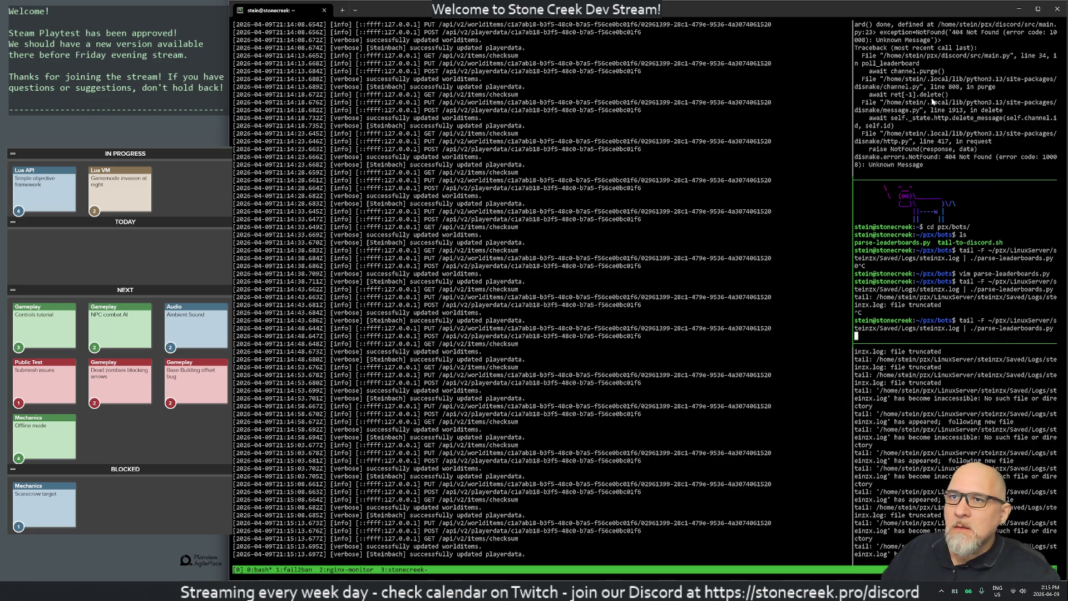
Open main.py in vim at poll_leaderboard, save with :wq, and relaunch the Discord bot with python3
click(856, 172)
text(vim main.py)
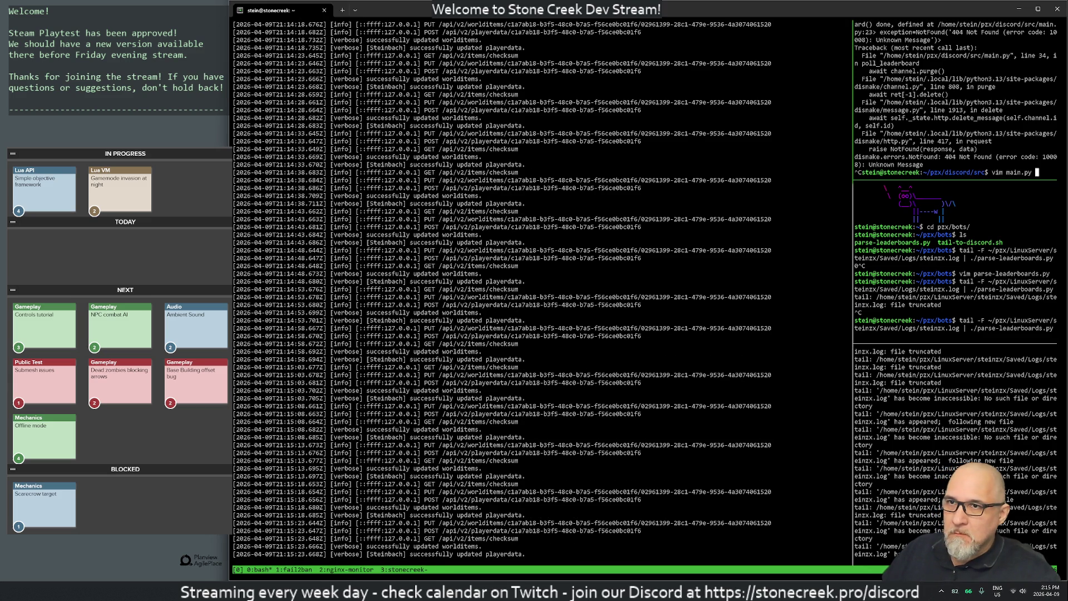
key(Return)
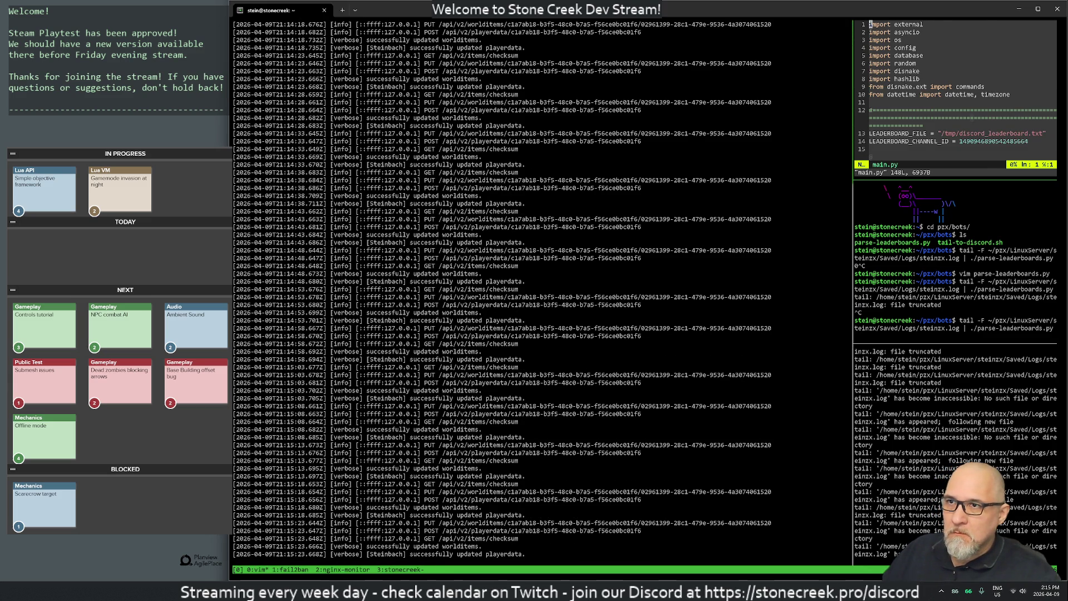
key(bracketright)
key(bracketright)
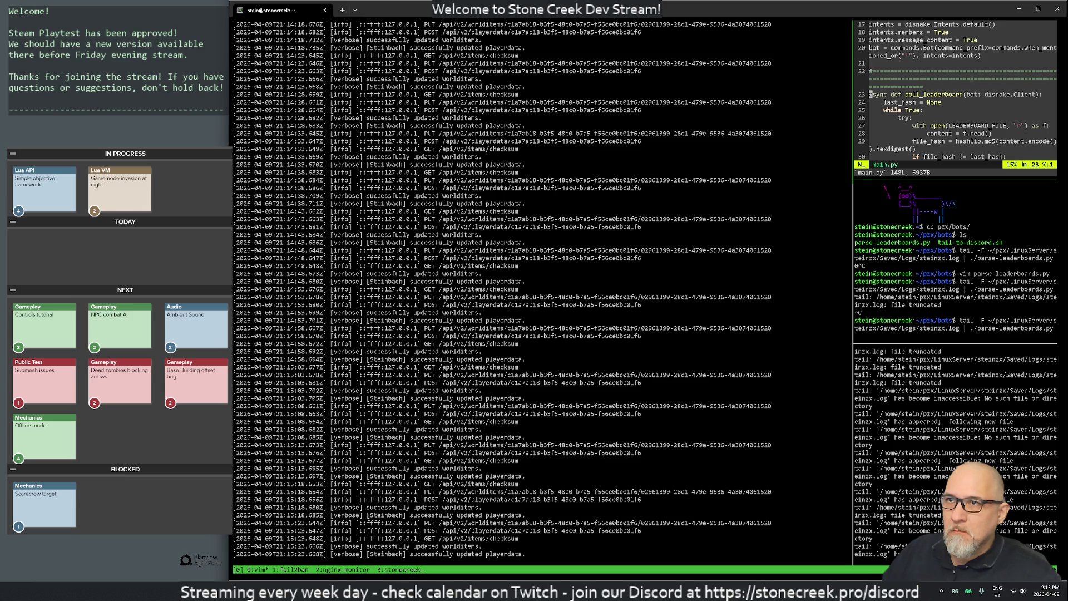
text(:wq)
key(Return)
key(Up)
key(Up)
key(Return)
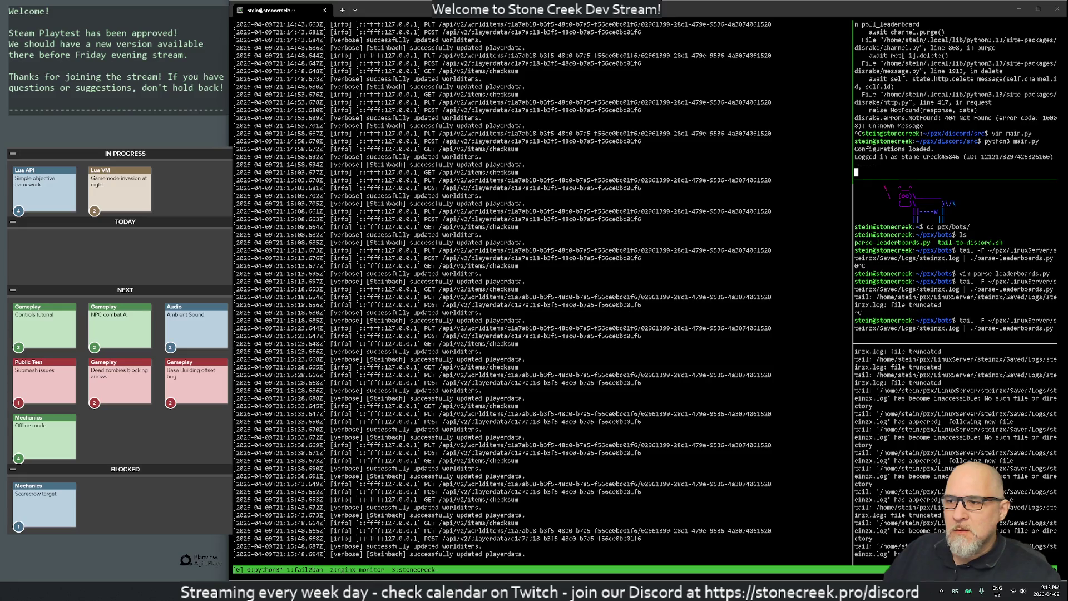
key(alt+Tab)
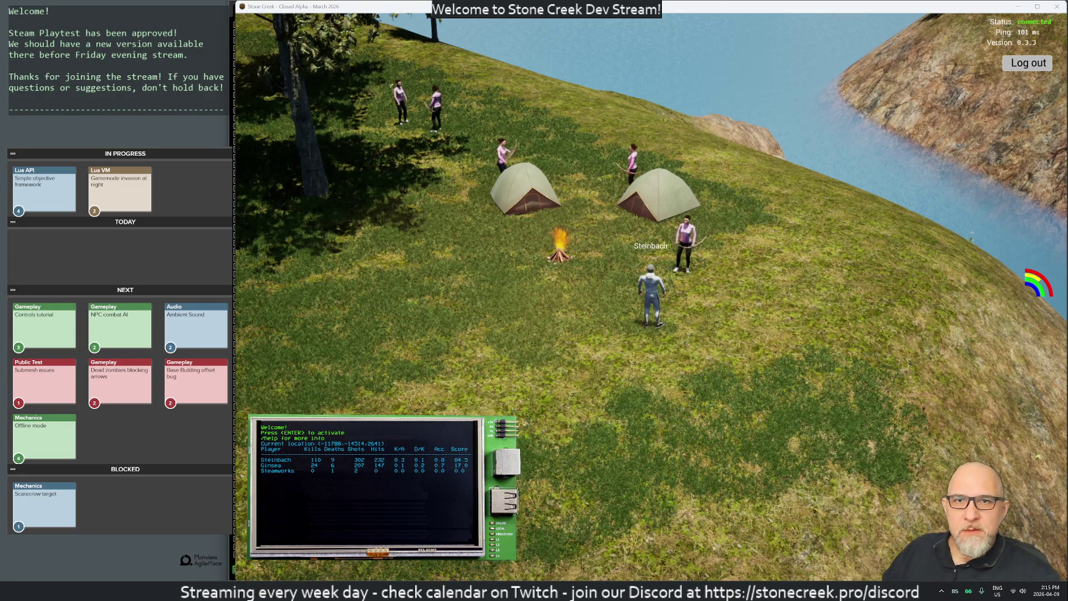
Glance at Discord, toggle the inventory, and run the character up the grassy hillside
key(alt+Tab)
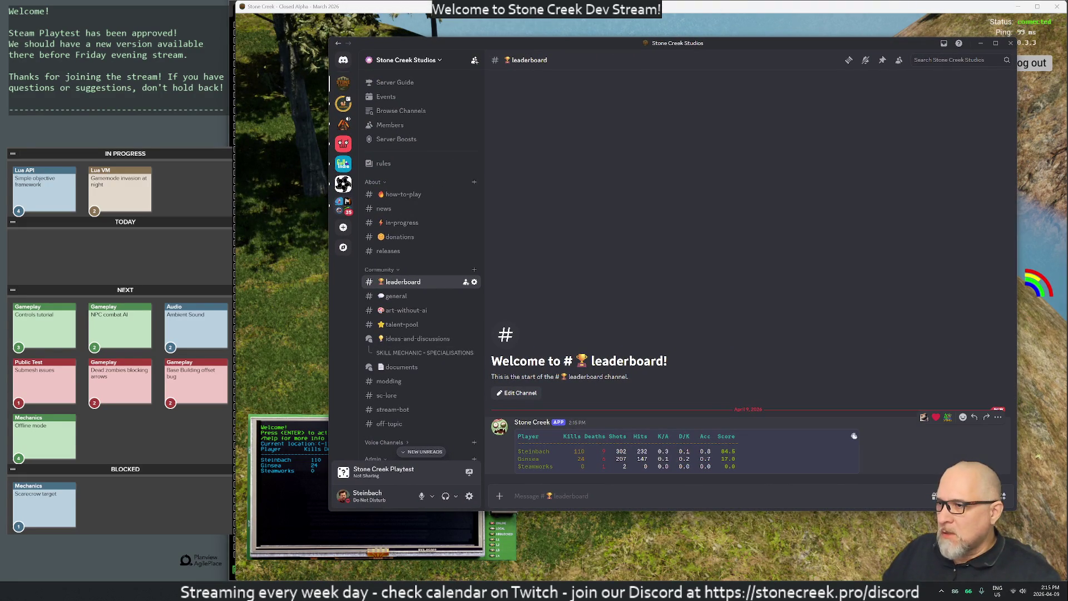
key(alt+Tab)
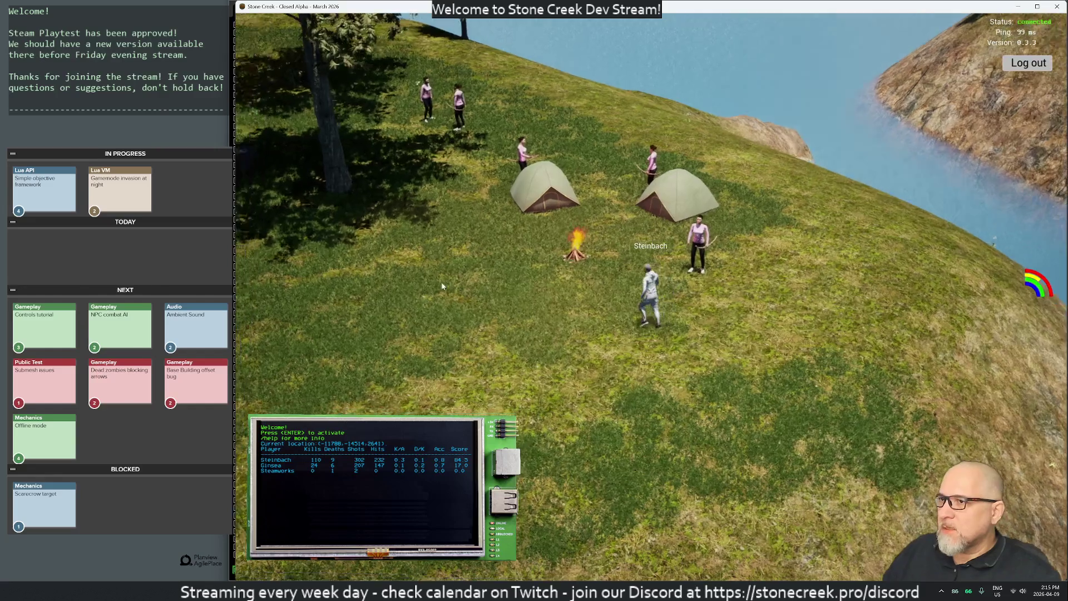
key(i)
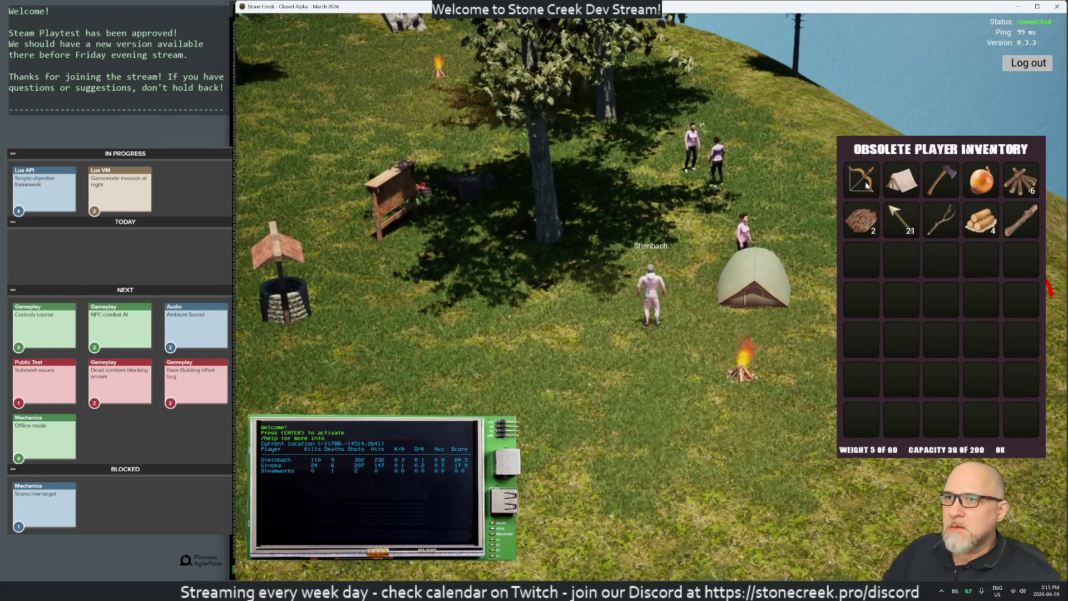
key(i)
key(w)
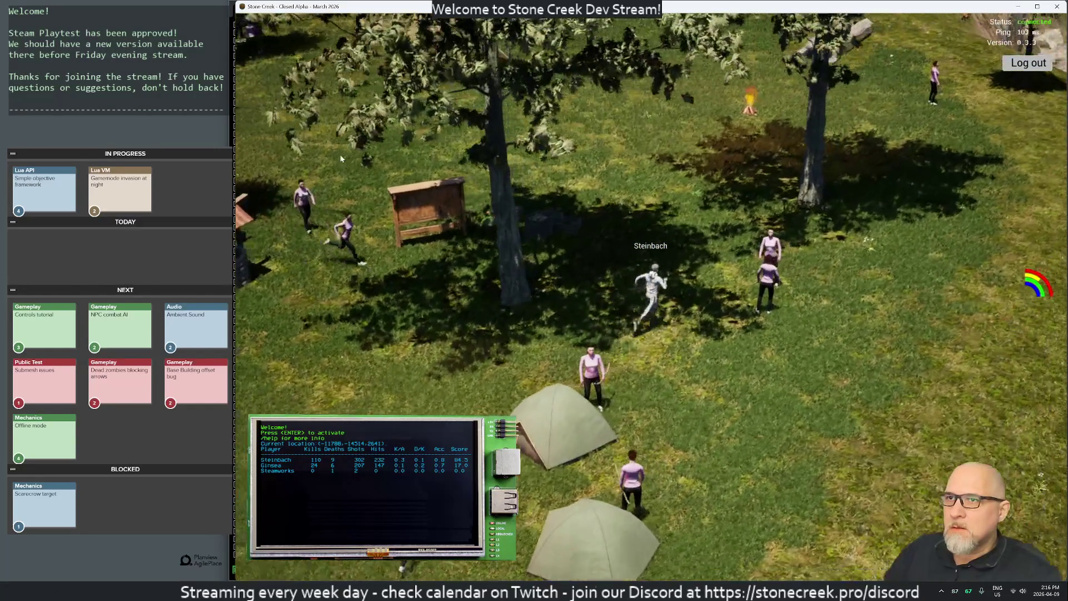
key(d)
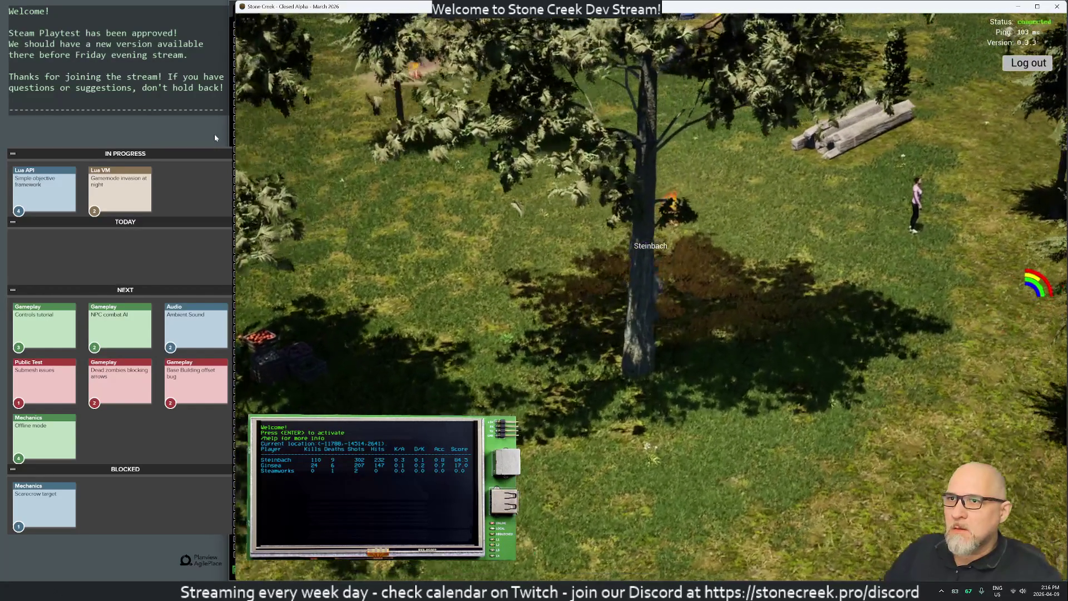
key(w)
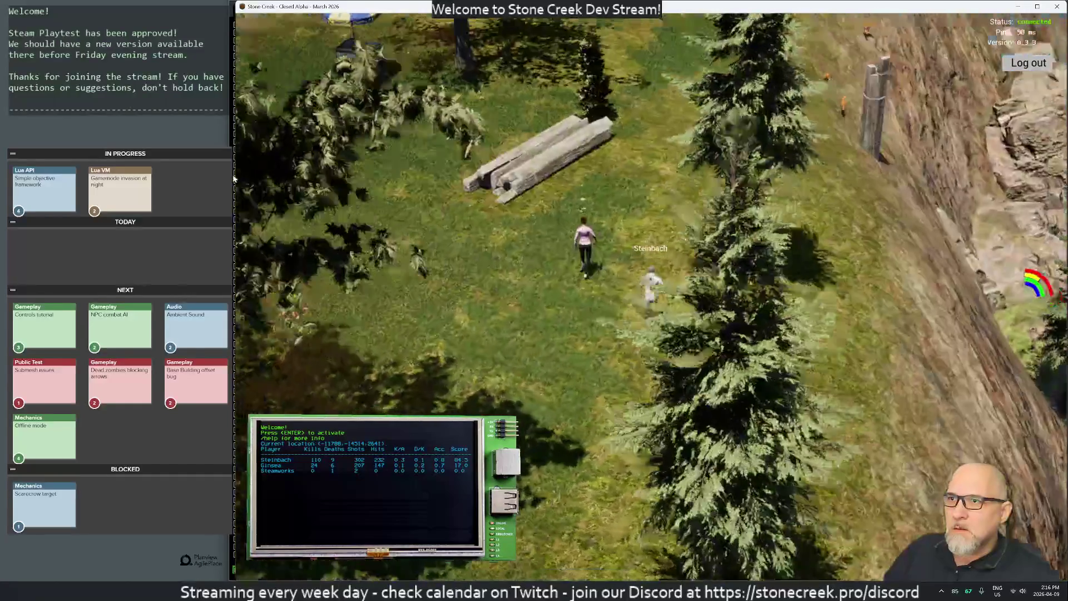
key(w)
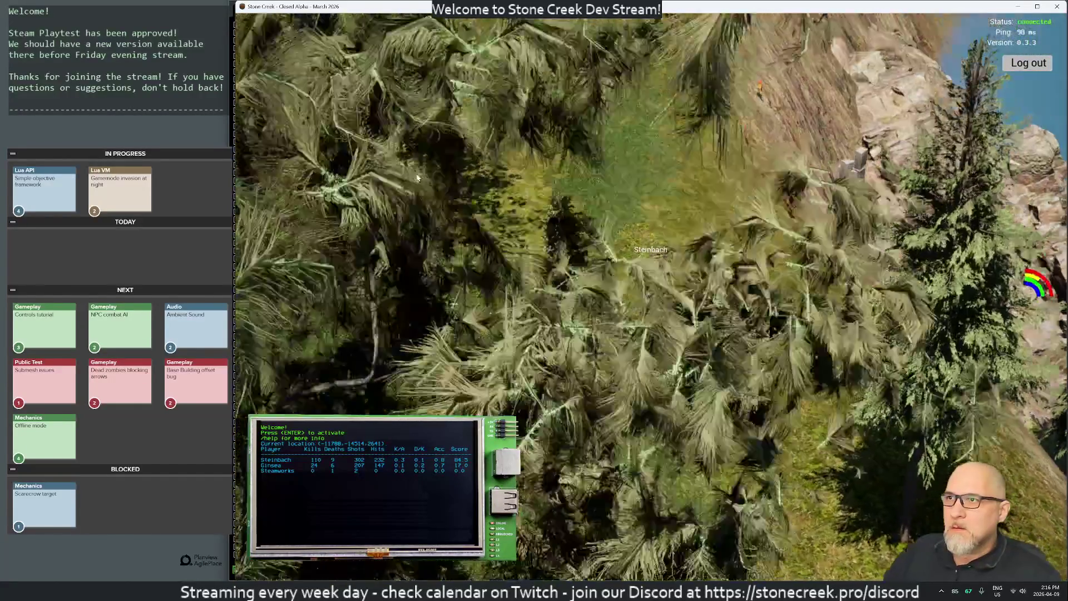
key(w)
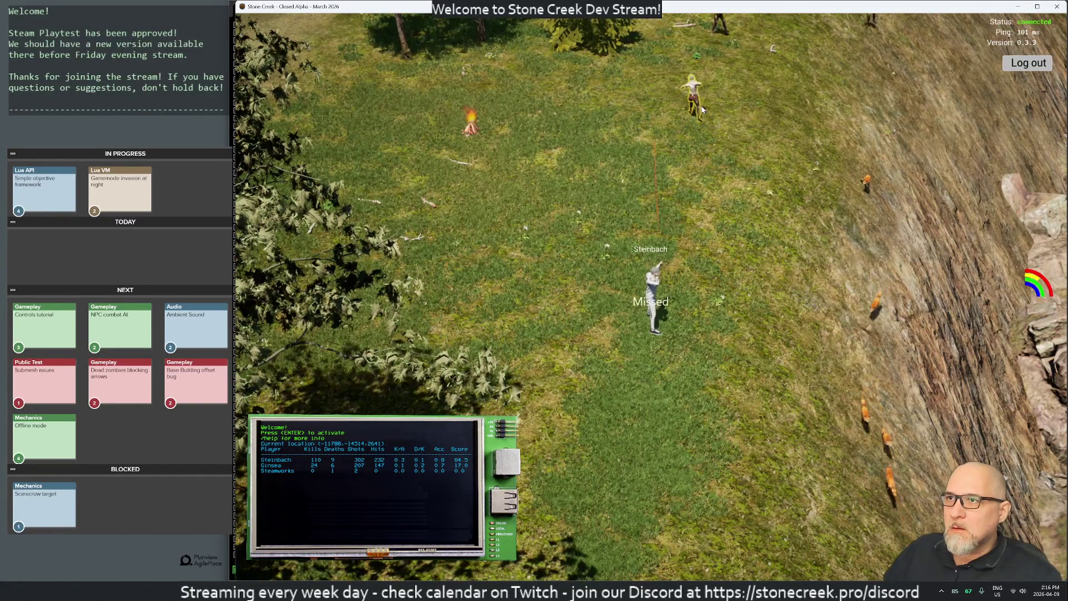
Fire several bow shots at the nearby outlined NPCs
click(698, 75)
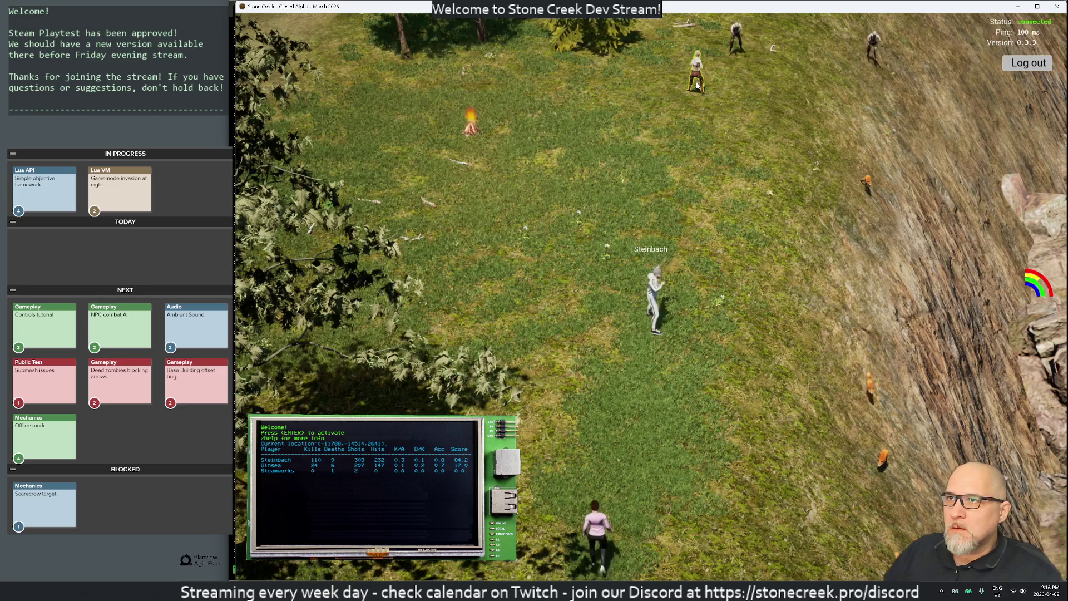
click(687, 86)
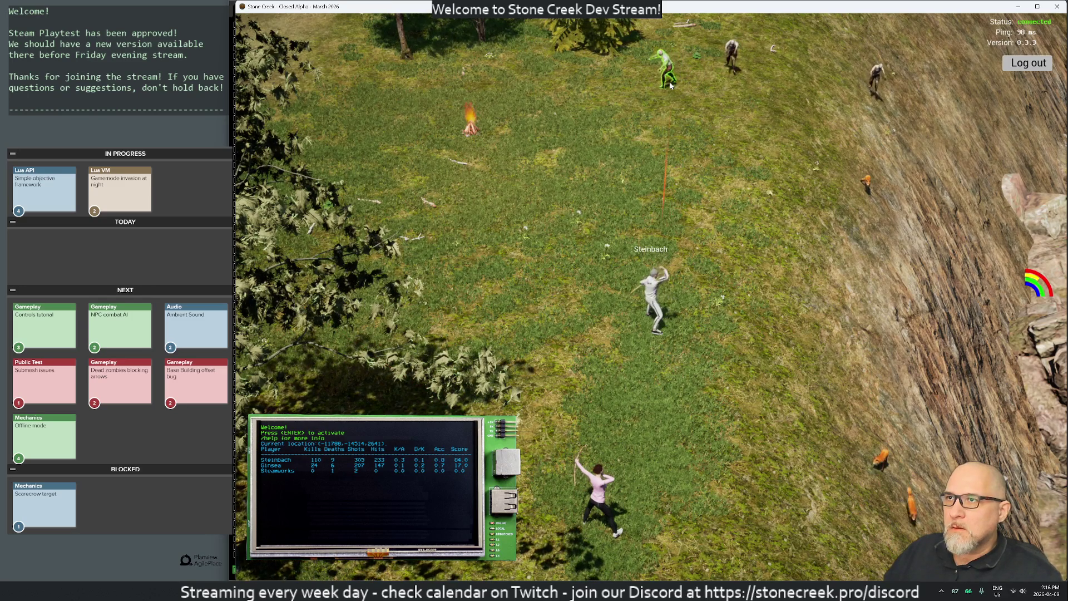
click(655, 87)
click(609, 115)
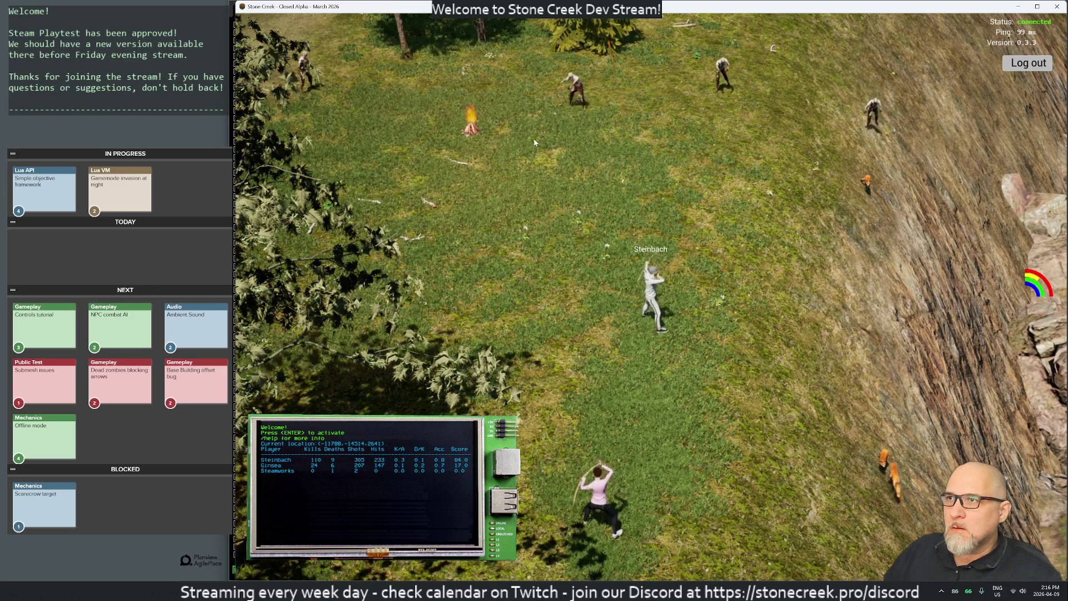
click(595, 144)
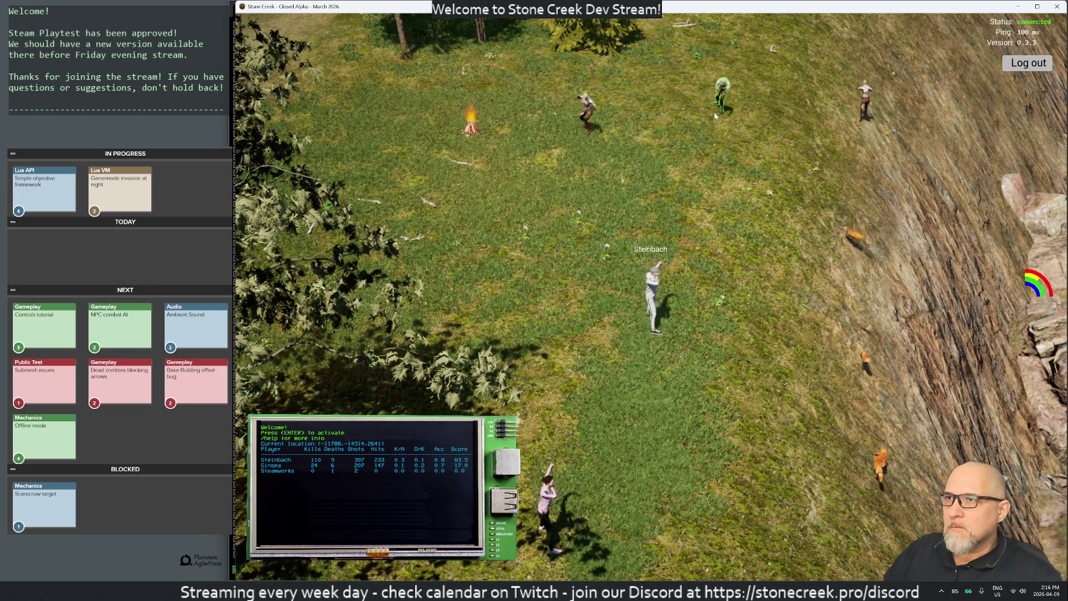
click(705, 133)
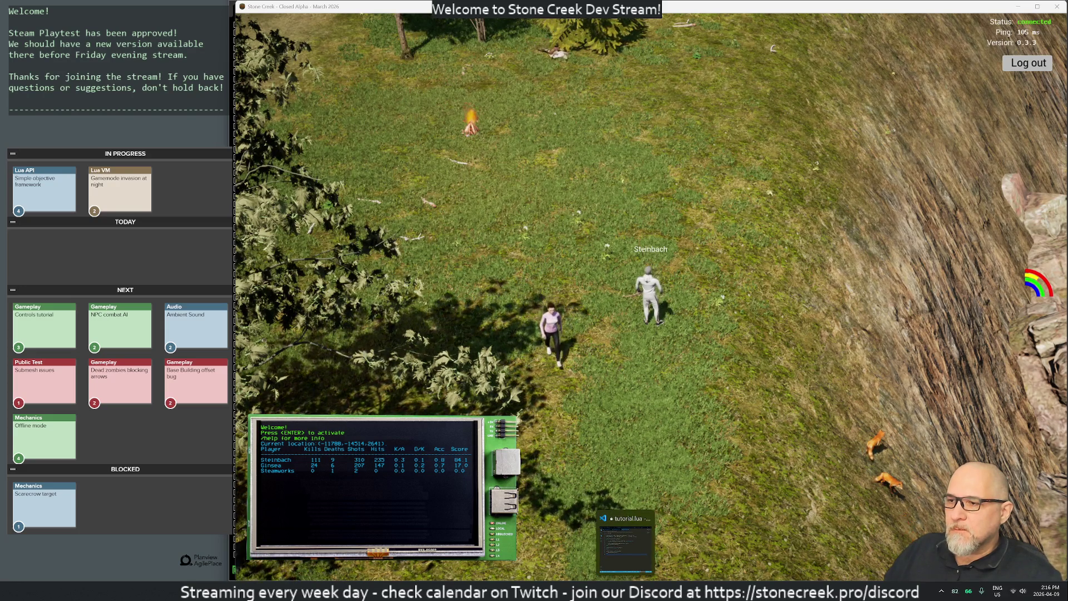
View the #leaderboard score table in Discord, then run left back to the tented camp and campfire
click(675, 590)
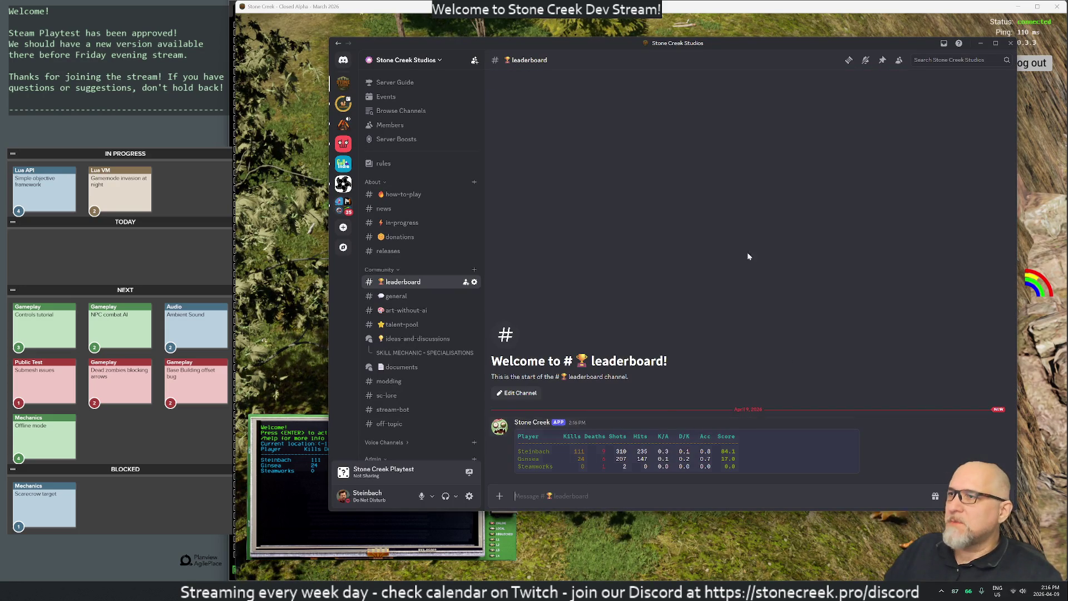
drag(520, 43, 1067, 50)
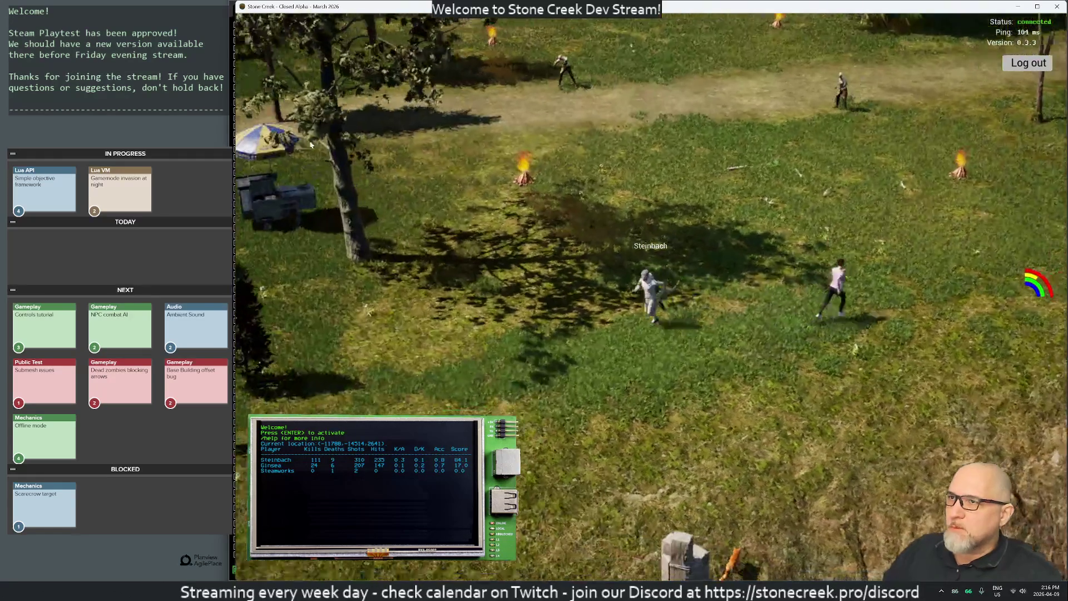
key(a)
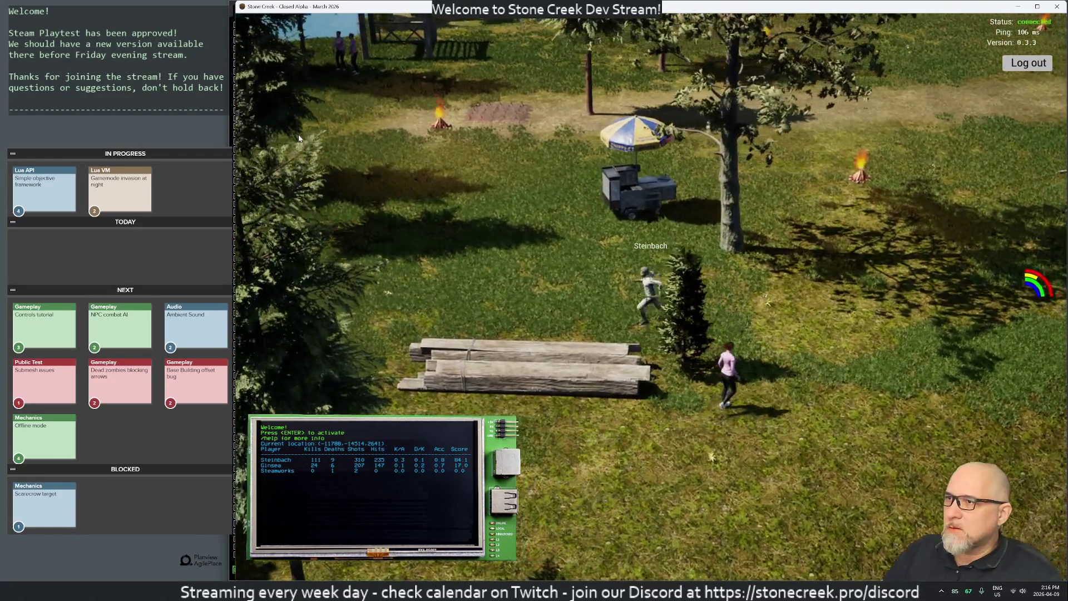
key(a)
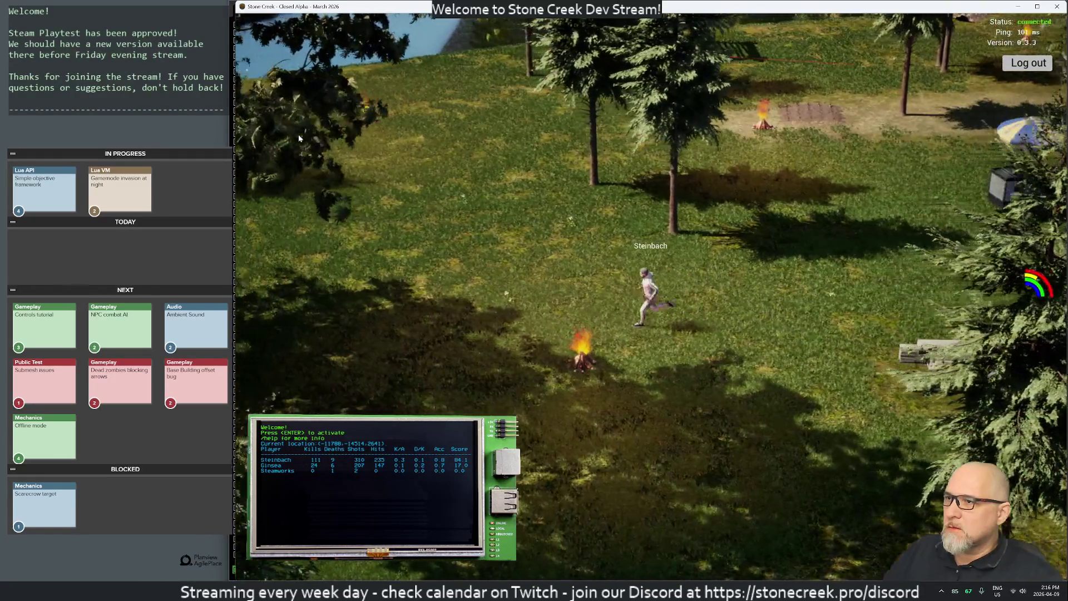
key(a)
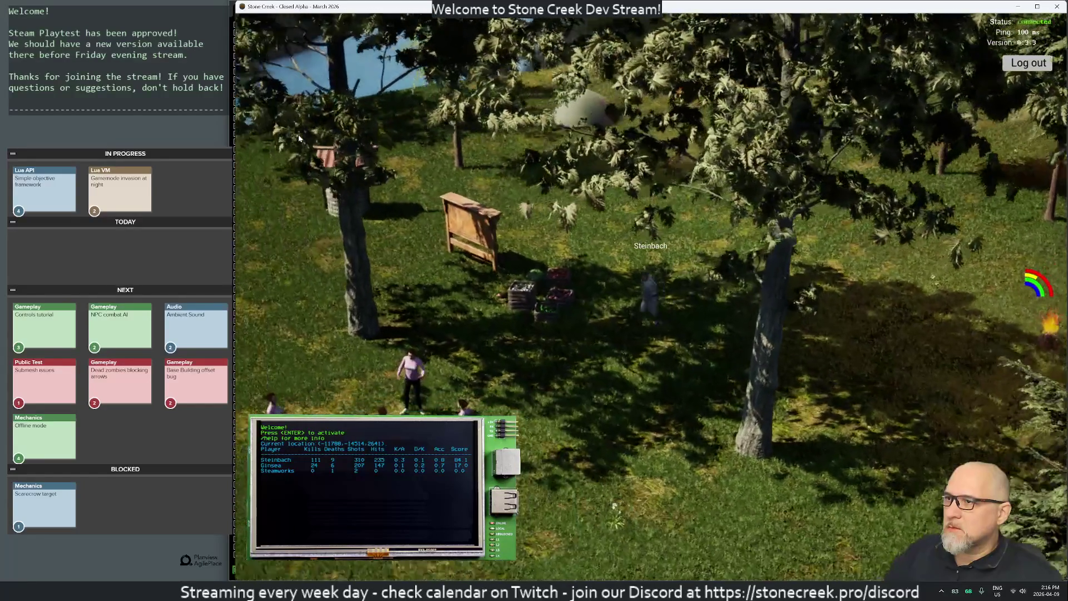
key(a)
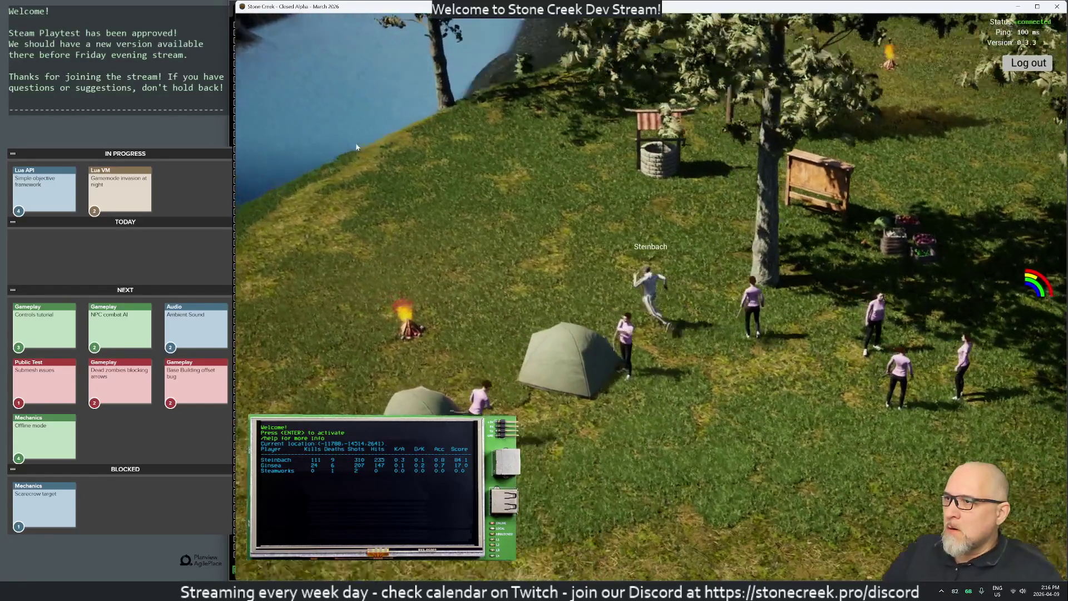
key(a)
drag(356, 147, 716, 146)
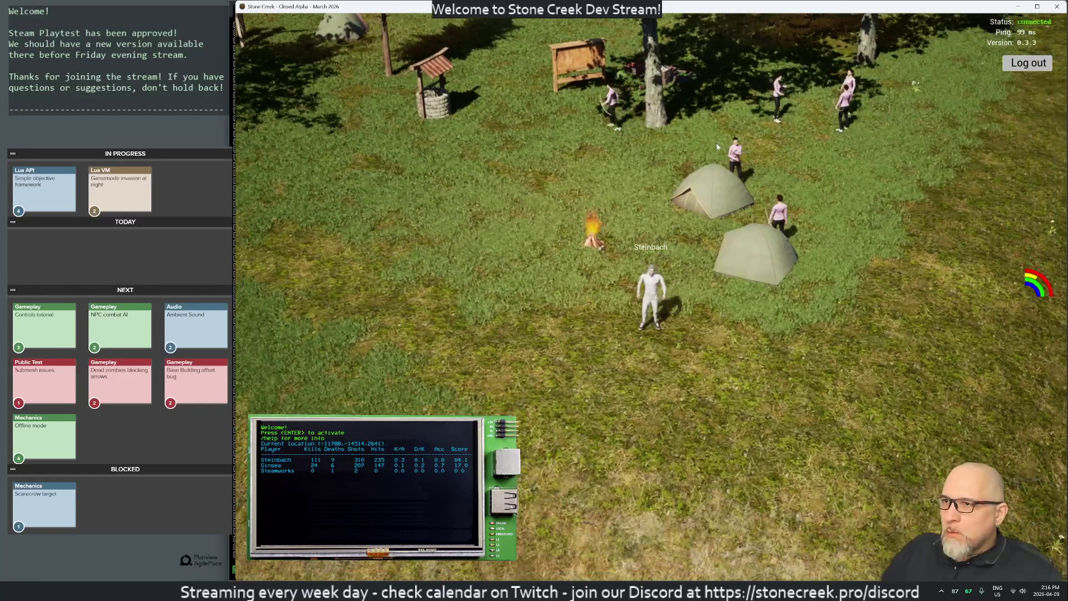
scroll(853, 188, down, 4)
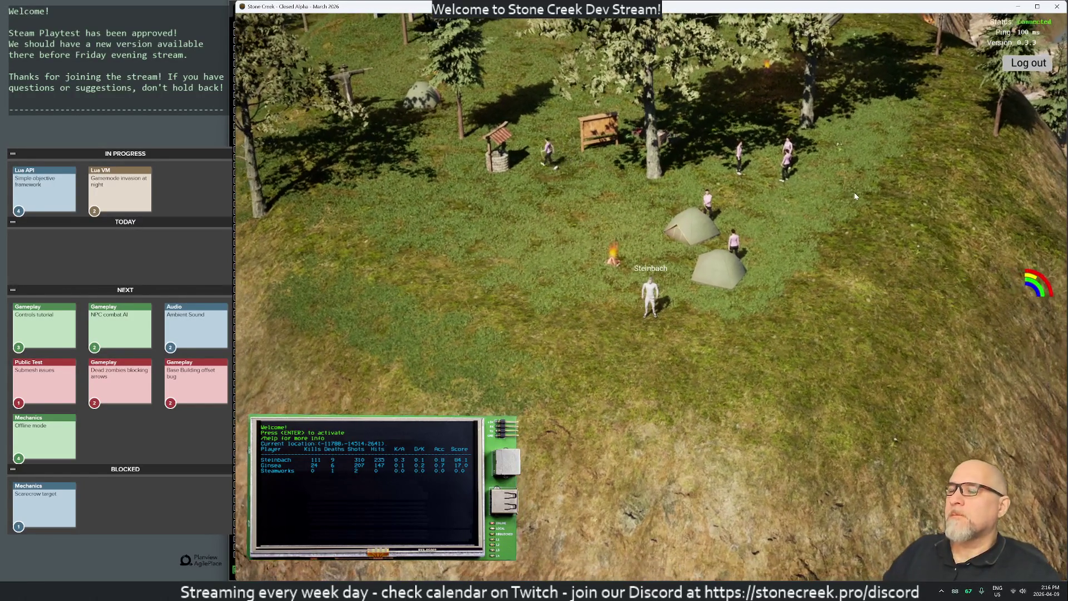
key(i)
key(i)
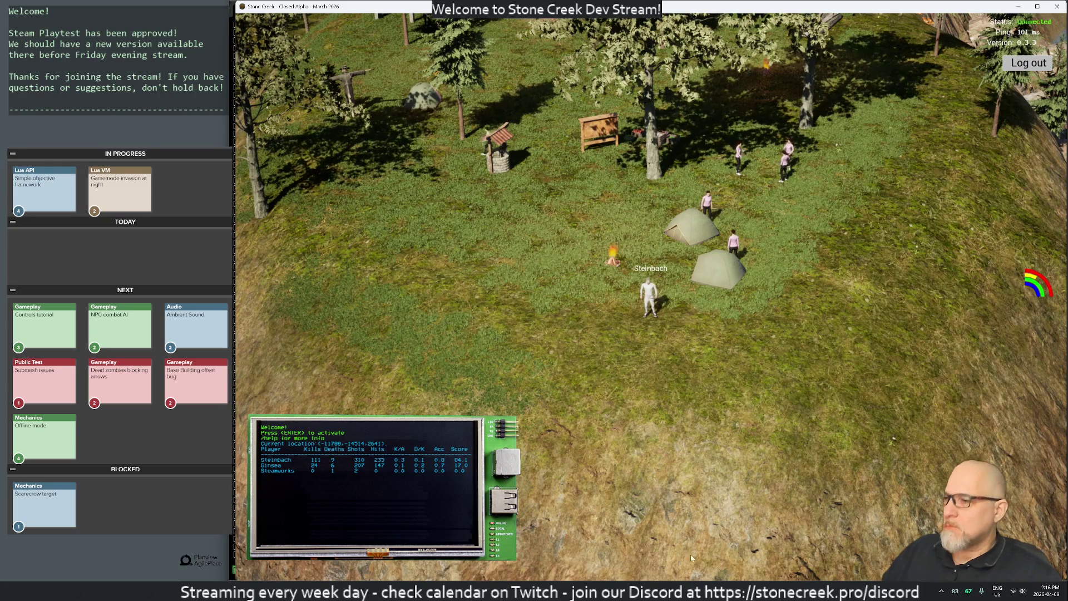
mouse_move(488, 591)
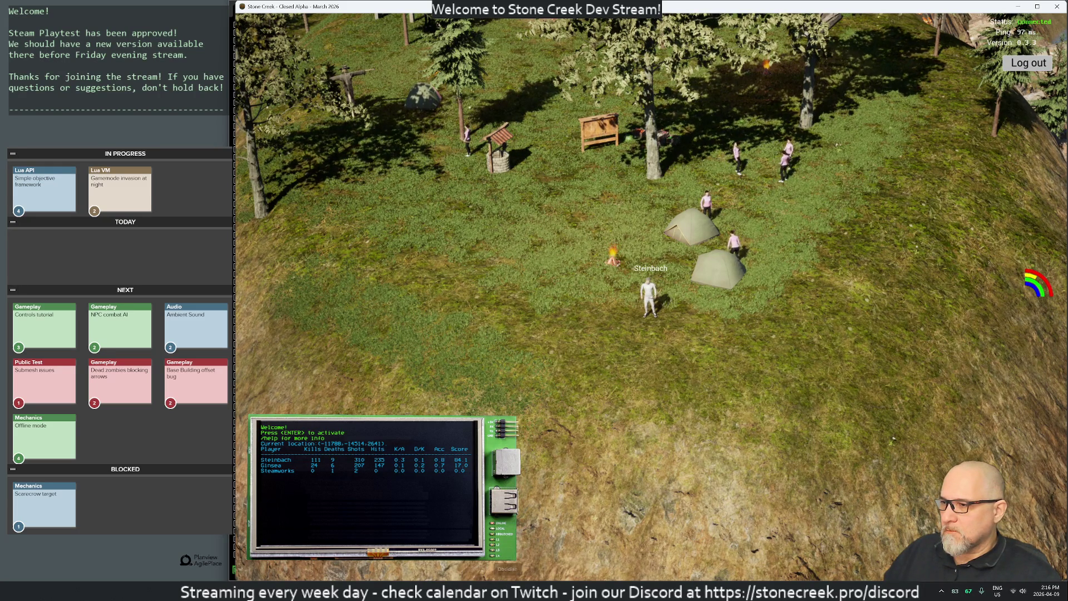
Bring tutorial.lua forward in VS Code, then open the SC Tutorial spreadsheet preview from Brave
mouse_move(617, 591)
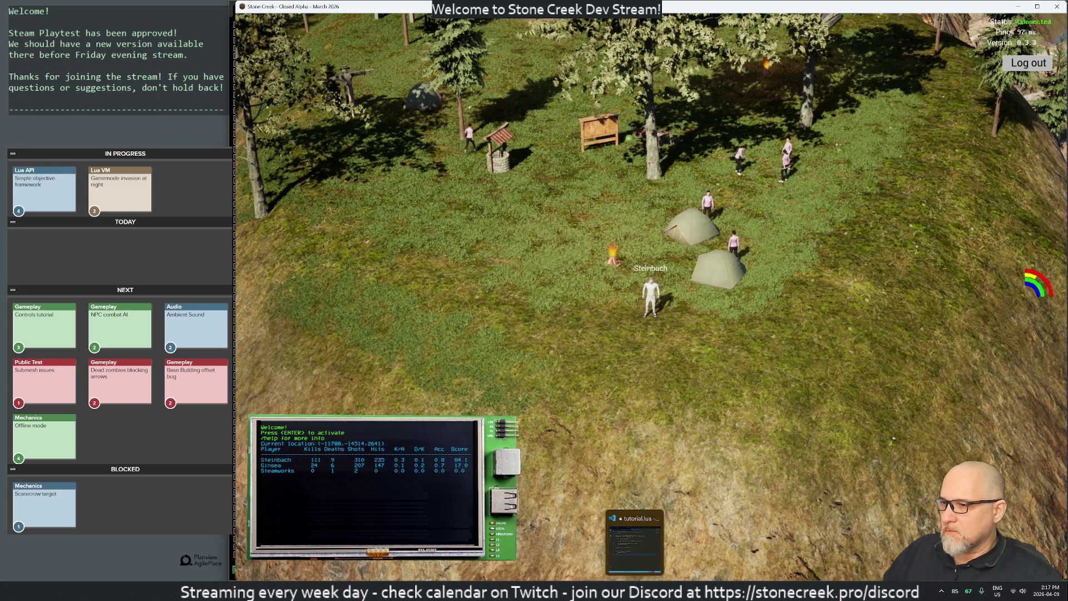
click(617, 559)
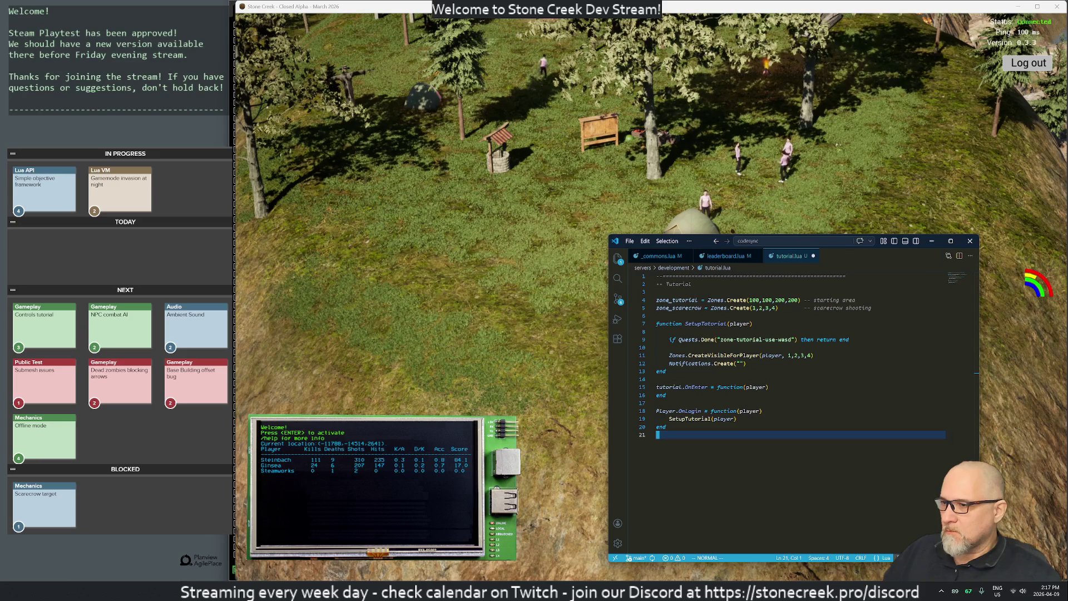
mouse_move(542, 591)
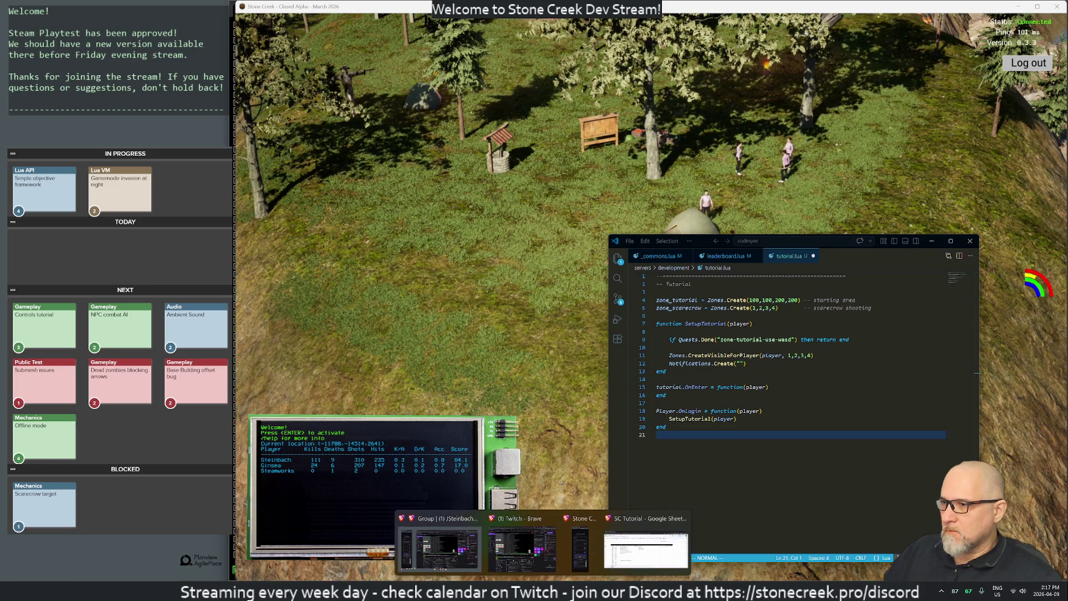
click(645, 520)
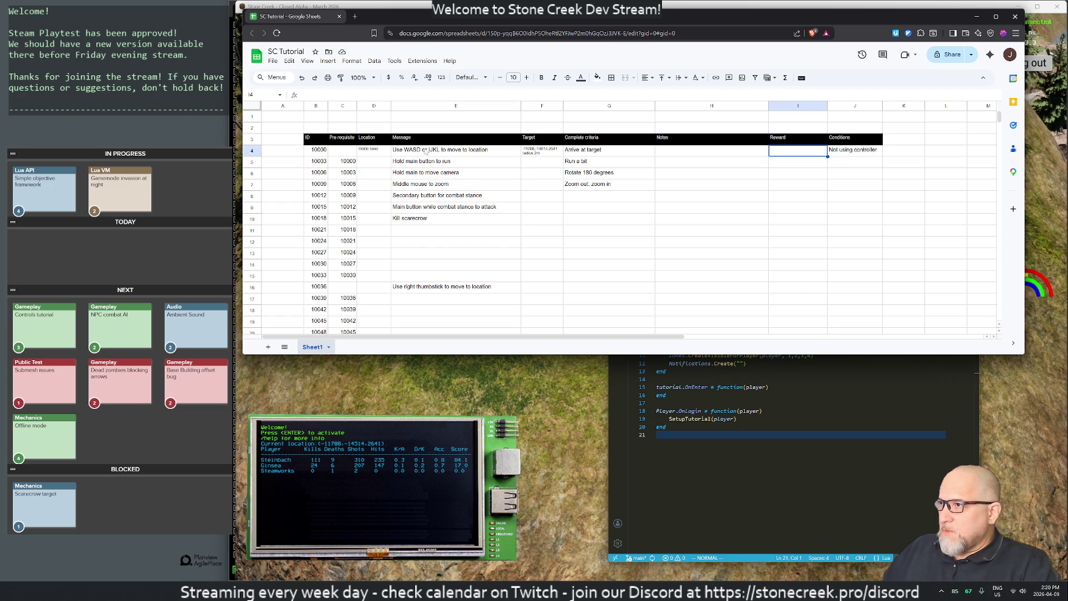
Return to the SC Tutorial sheet and select G4, the 'Arrive at target' criterion
key(alt+Tab)
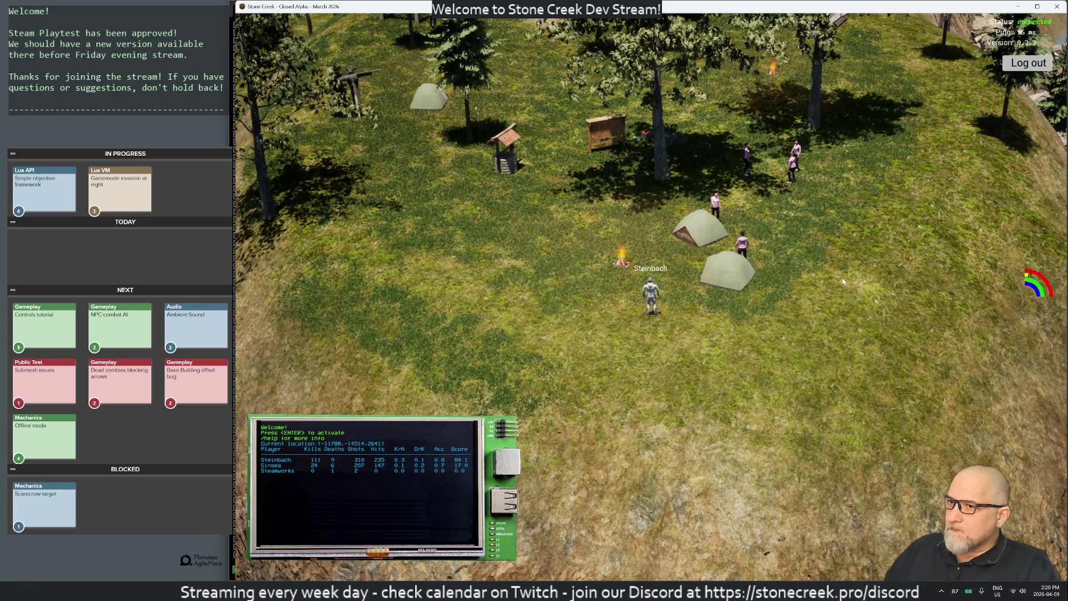
key(a)
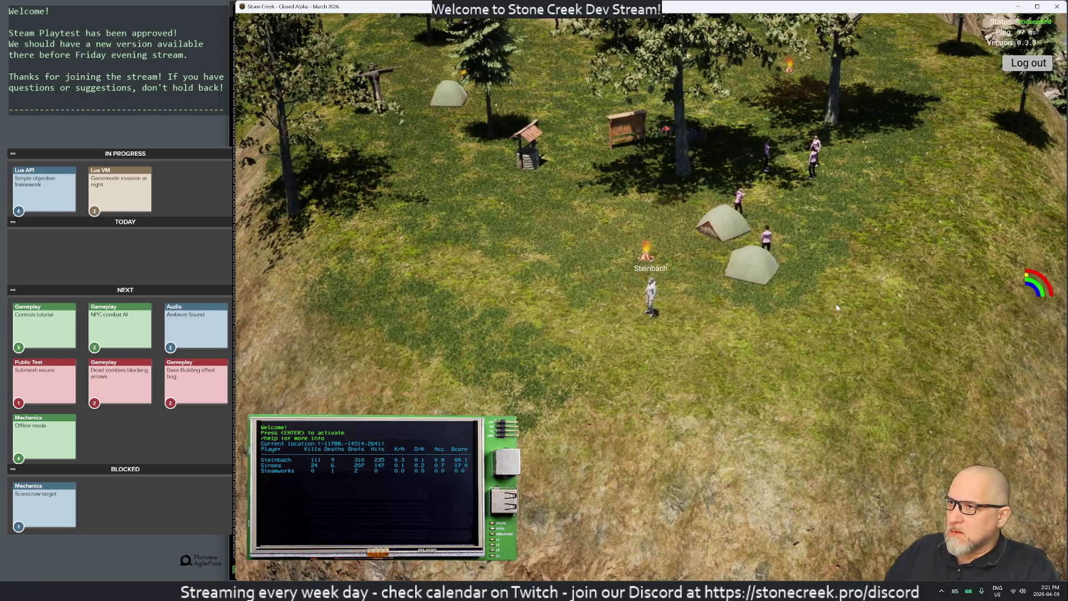
key(alt+Tab)
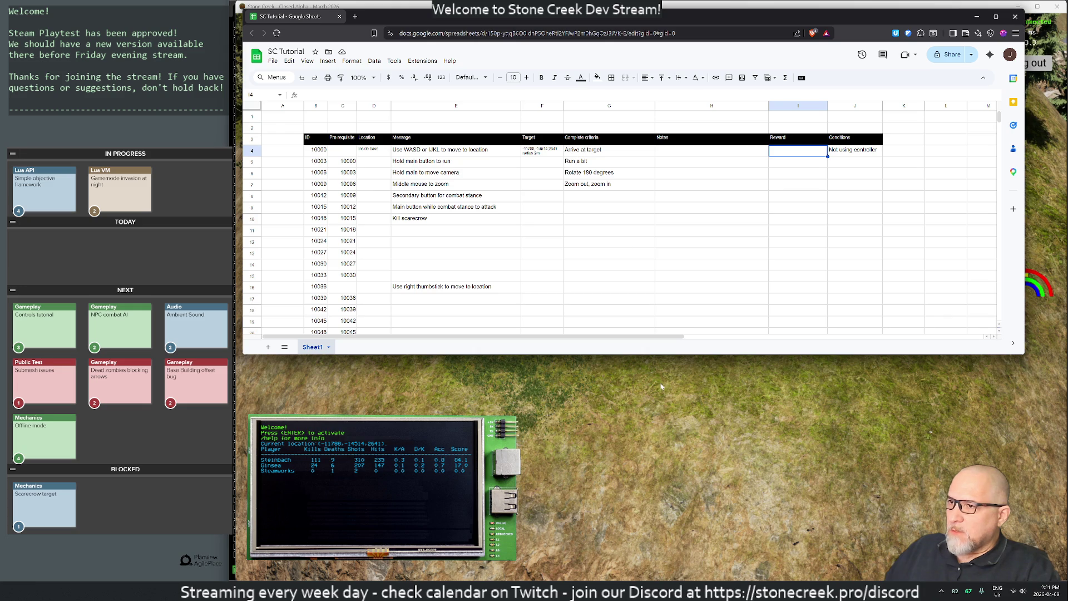
key(alt+Tab)
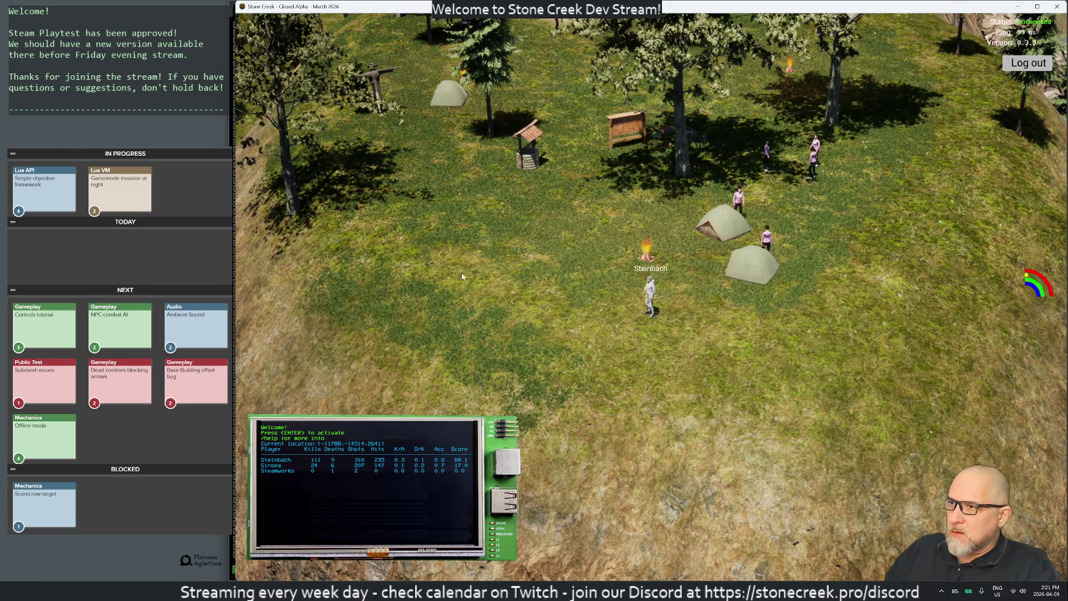
key(alt+Tab)
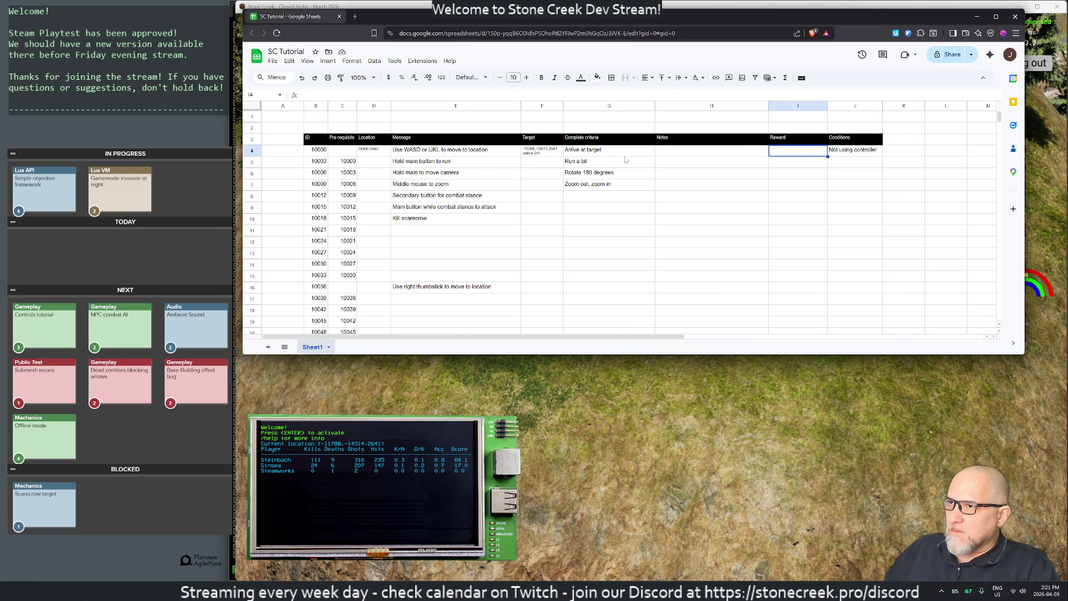
click(571, 152)
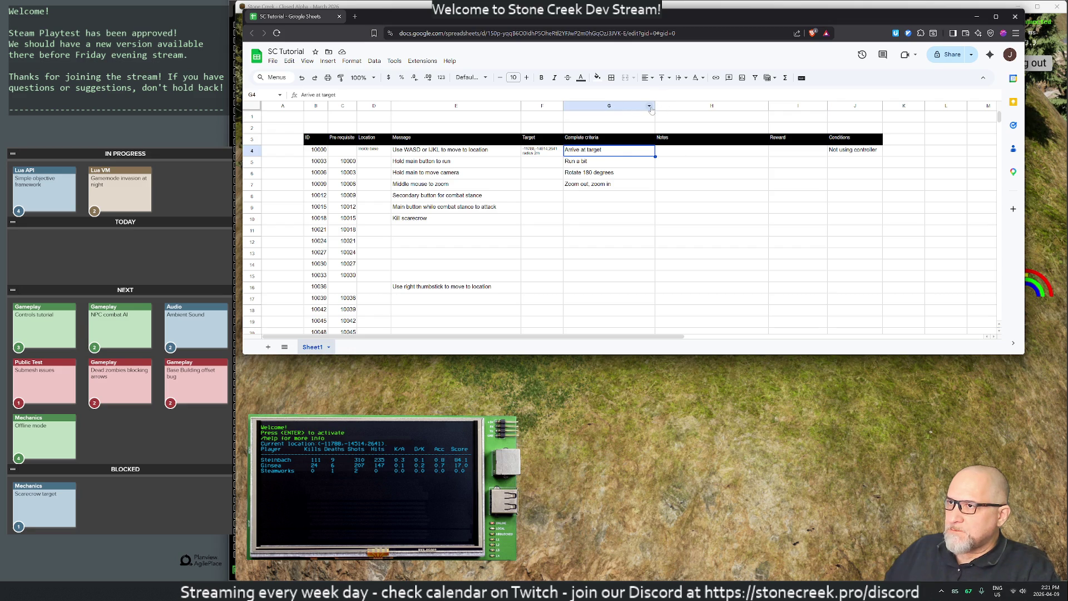
Insert a column before Notes headed 'Complete message'
right_click(674, 108)
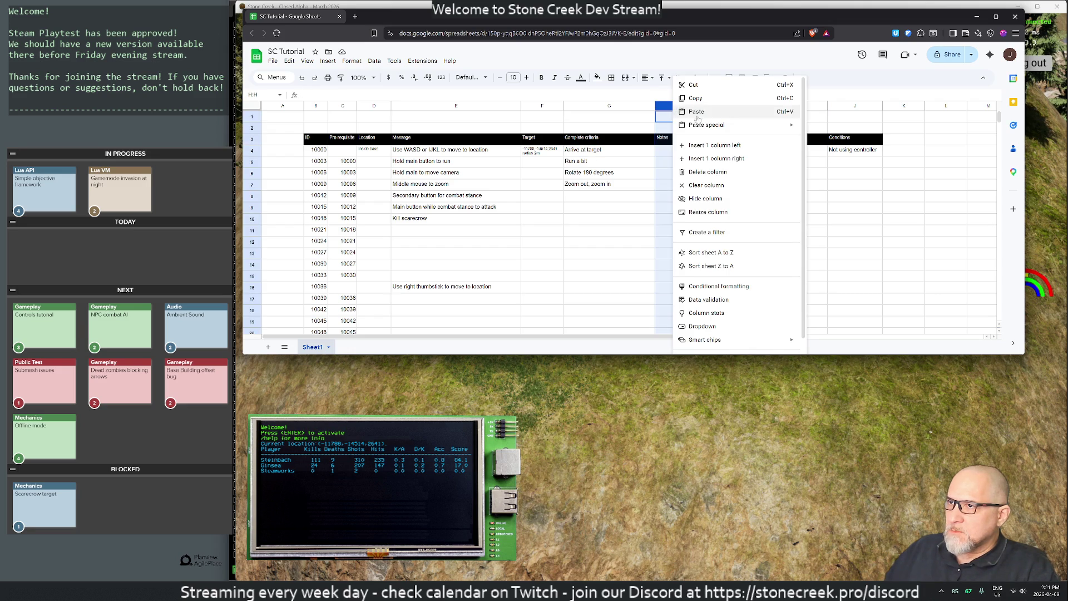
click(707, 146)
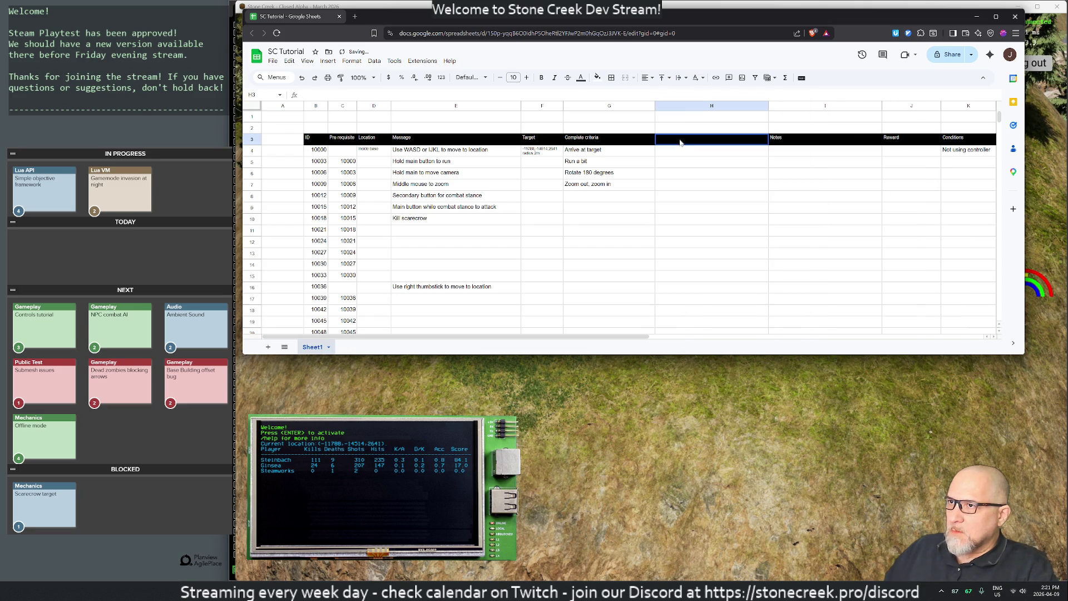
text(Compl)
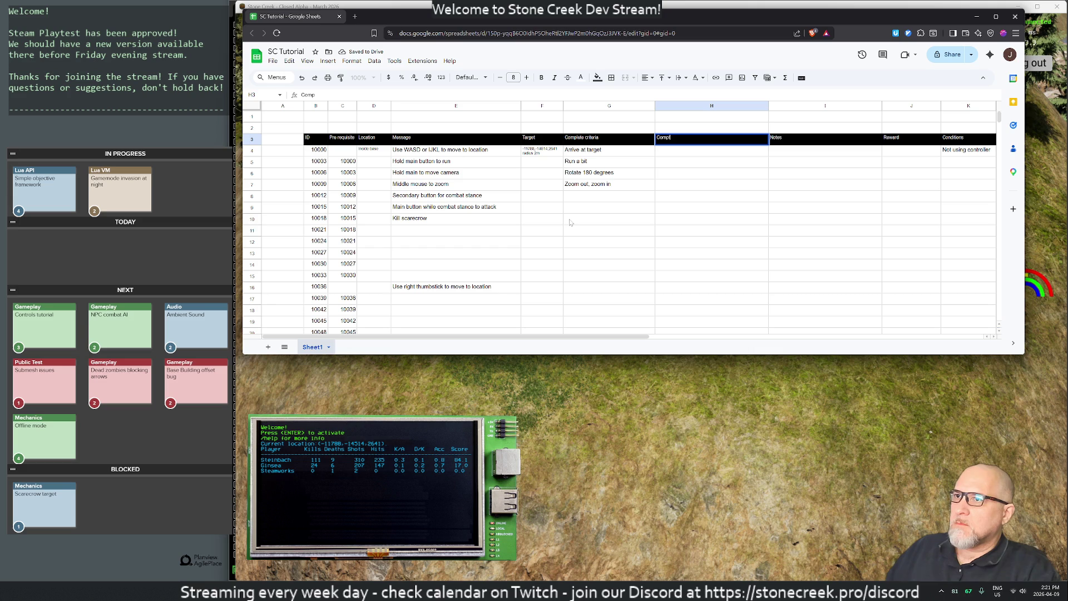
text(ete message)
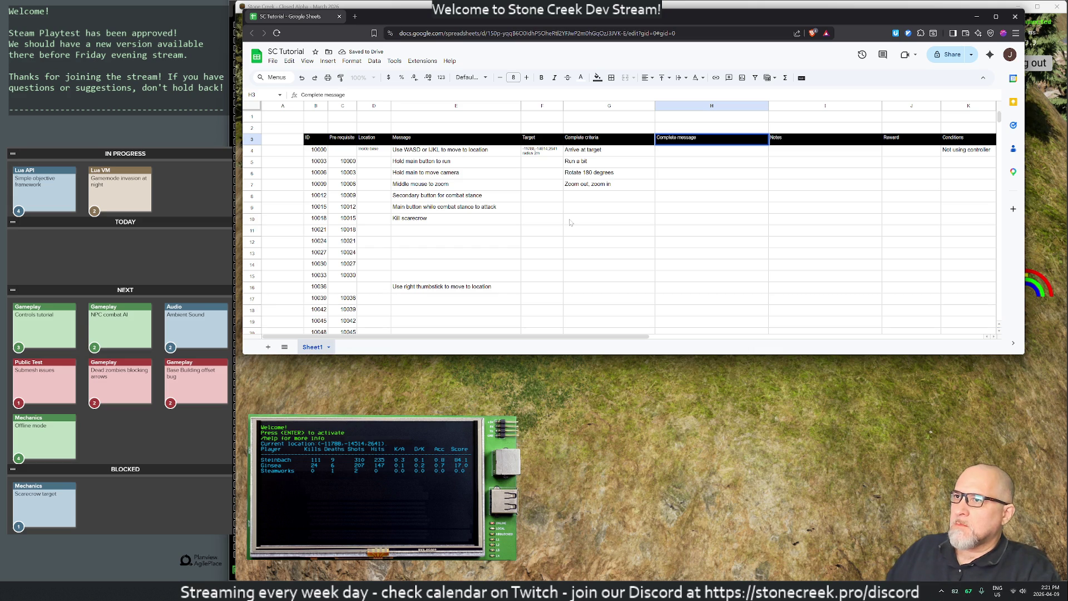
key(Return)
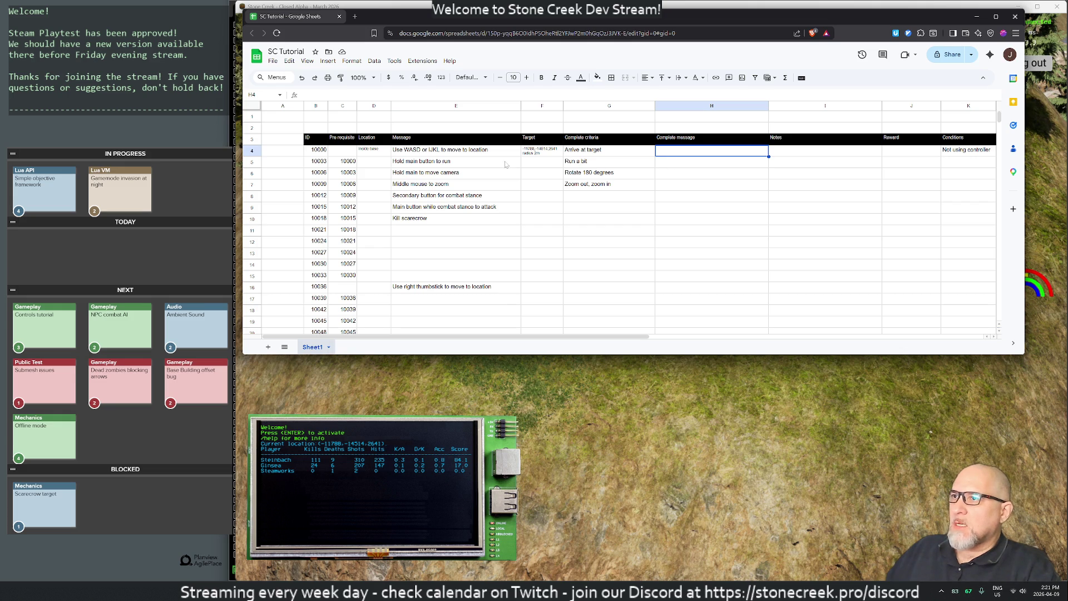
Enter row 5's location in D5 and paint D4's small-font formatting onto it
click(420, 165)
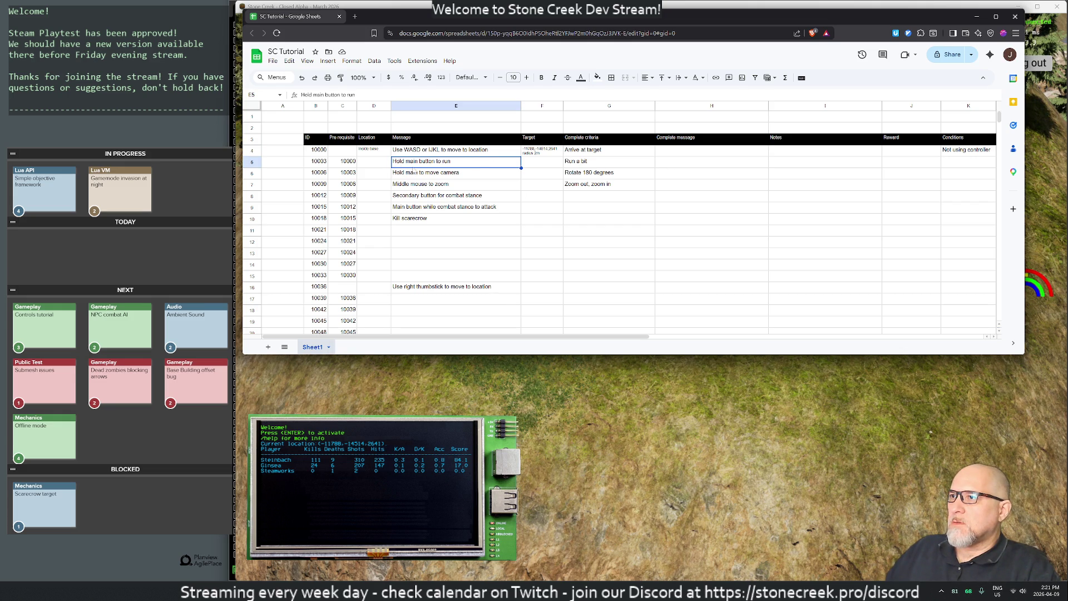
click(378, 163)
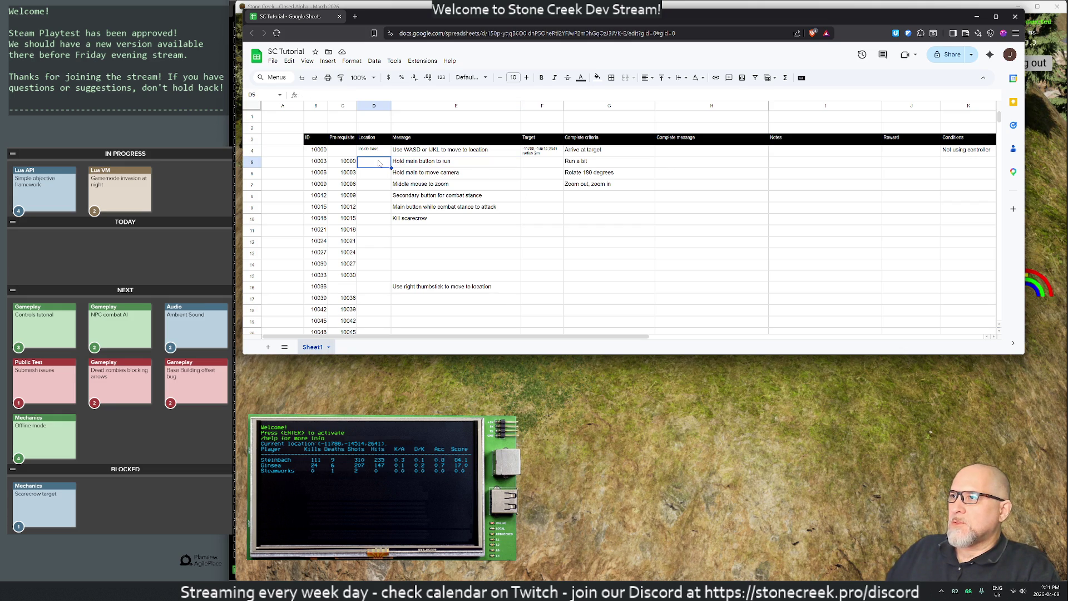
text(inside )
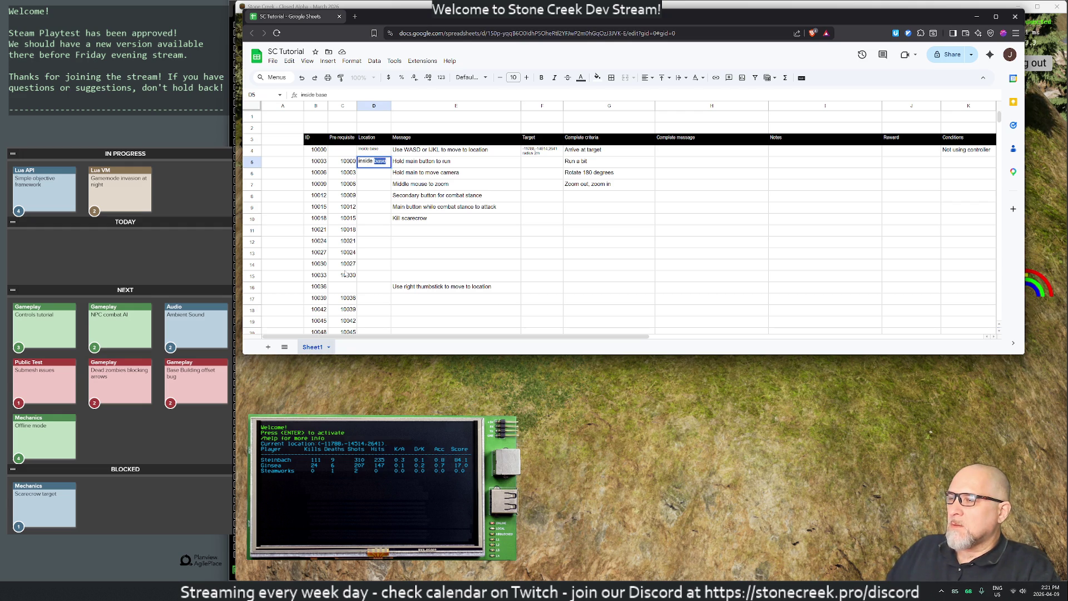
text(last target)
key(Return)
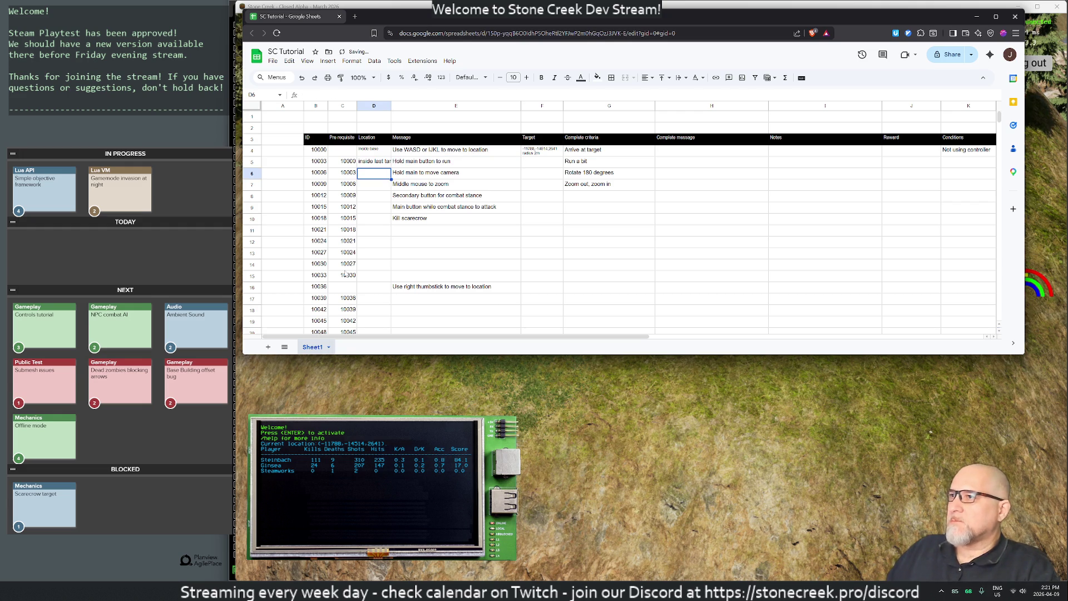
click(371, 152)
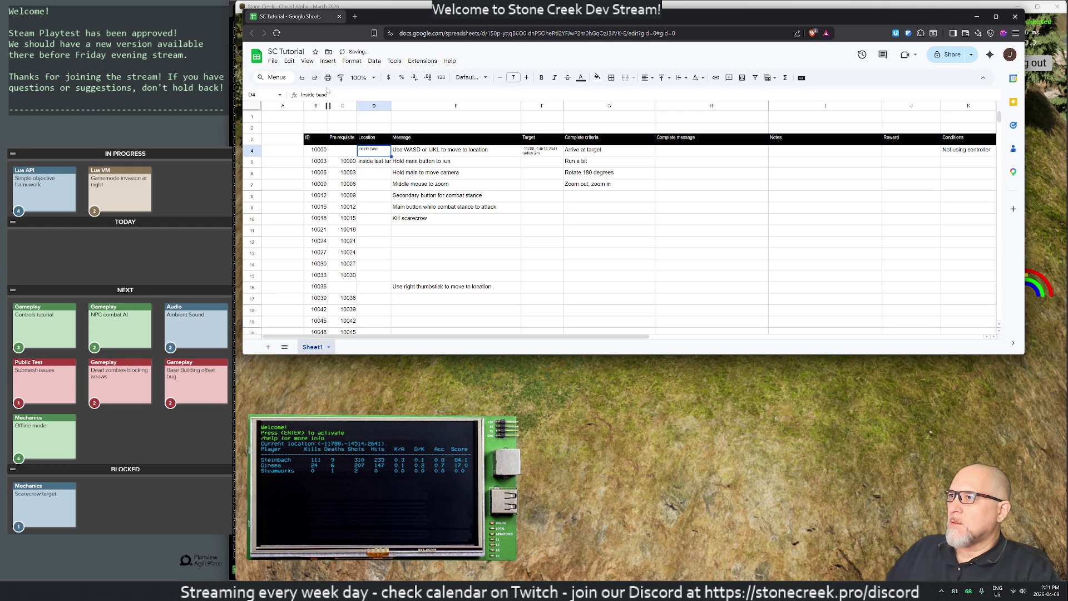
click(340, 77)
click(384, 161)
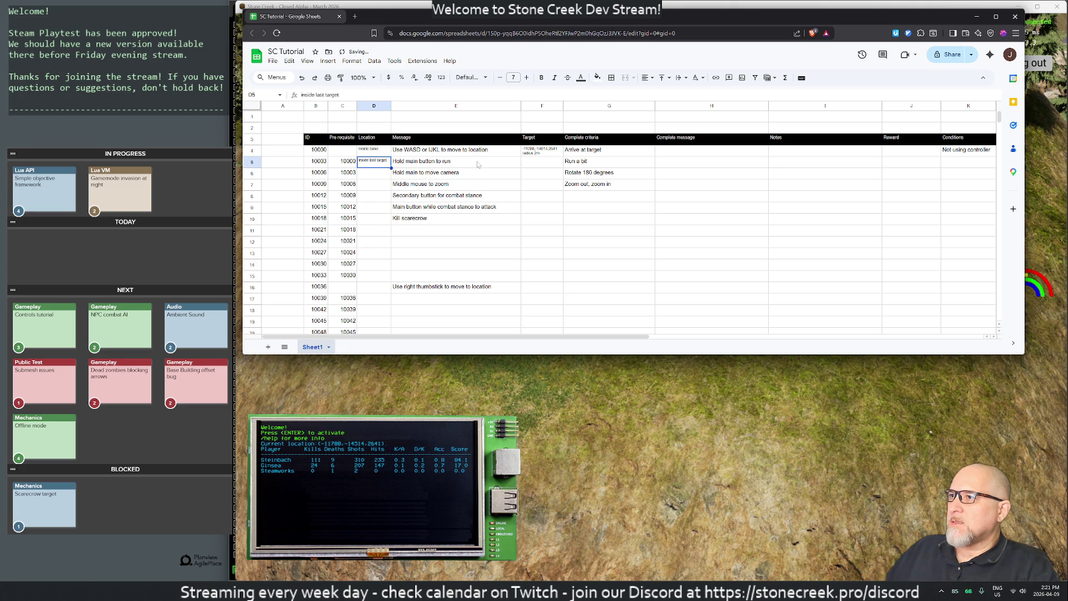
click(533, 188)
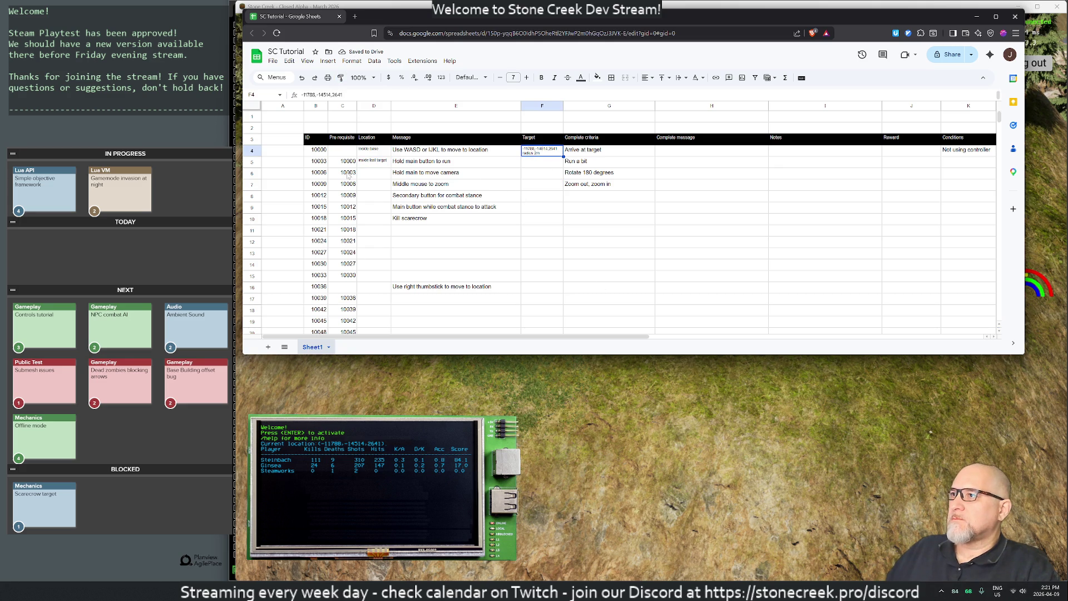
click(369, 159)
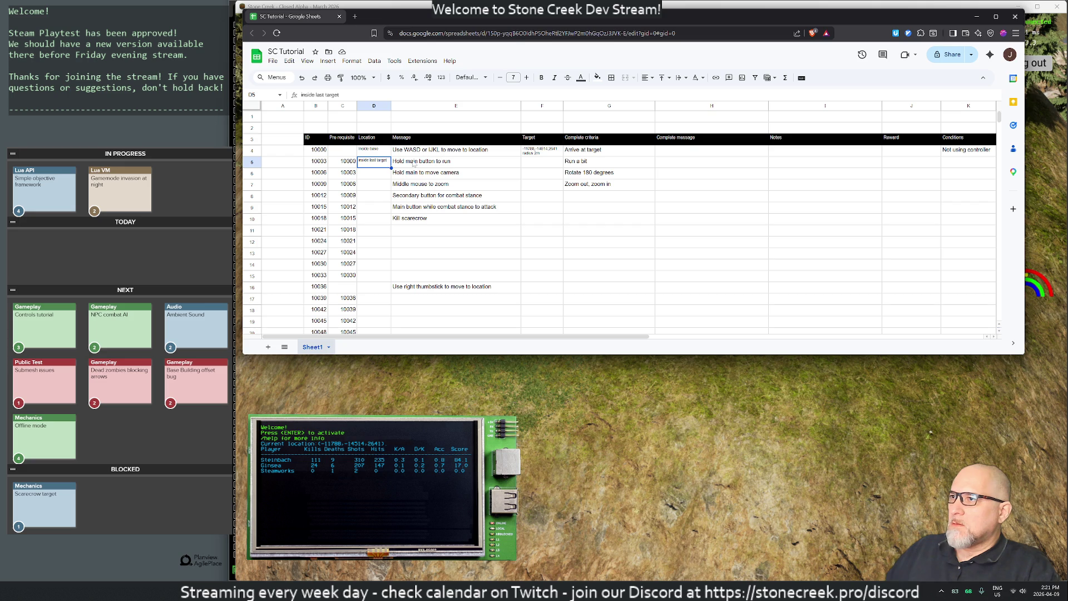
Write a note in row 5's Notes cell
click(662, 166)
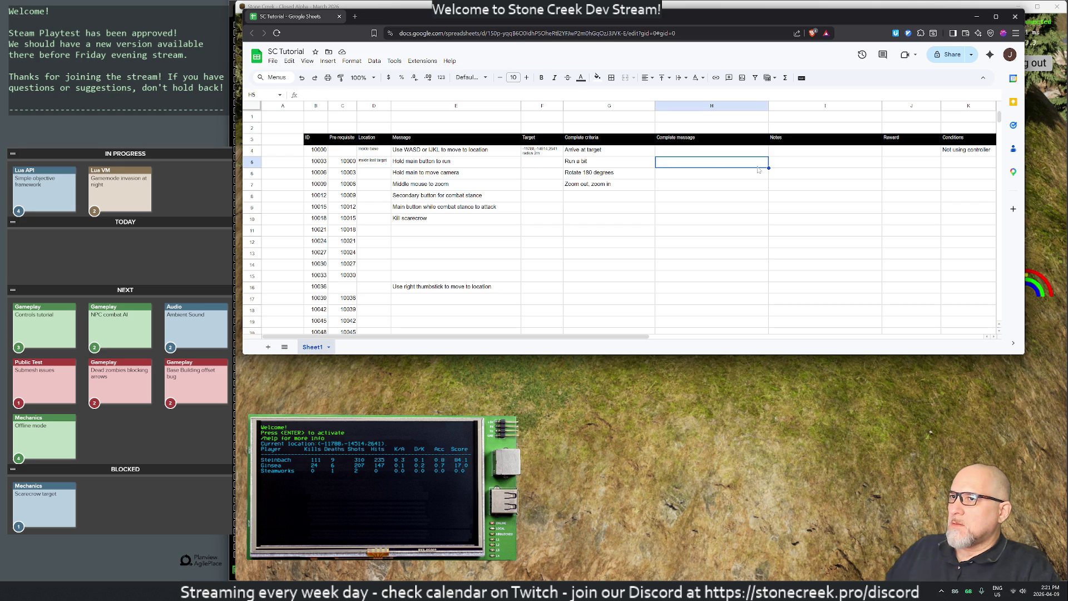
key(Tab)
key(Return)
text(It will)
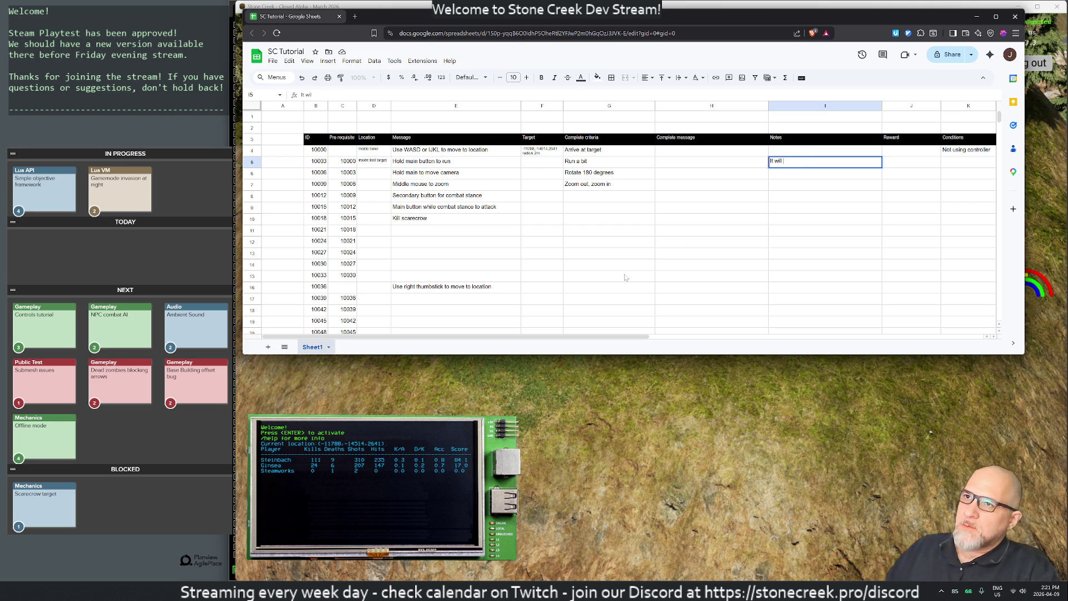
text(show another target area)
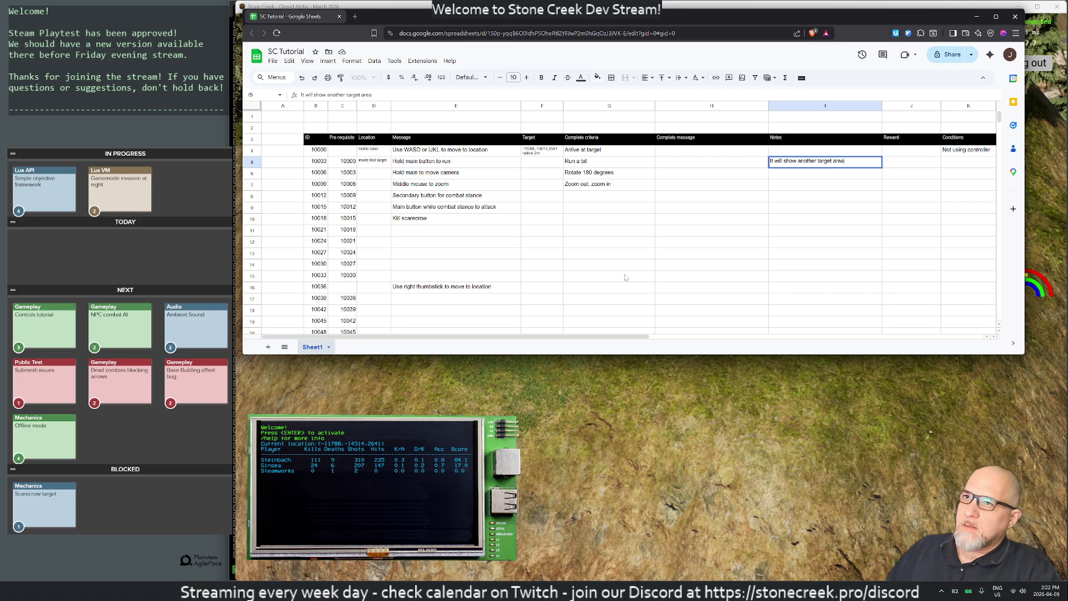
key(Return)
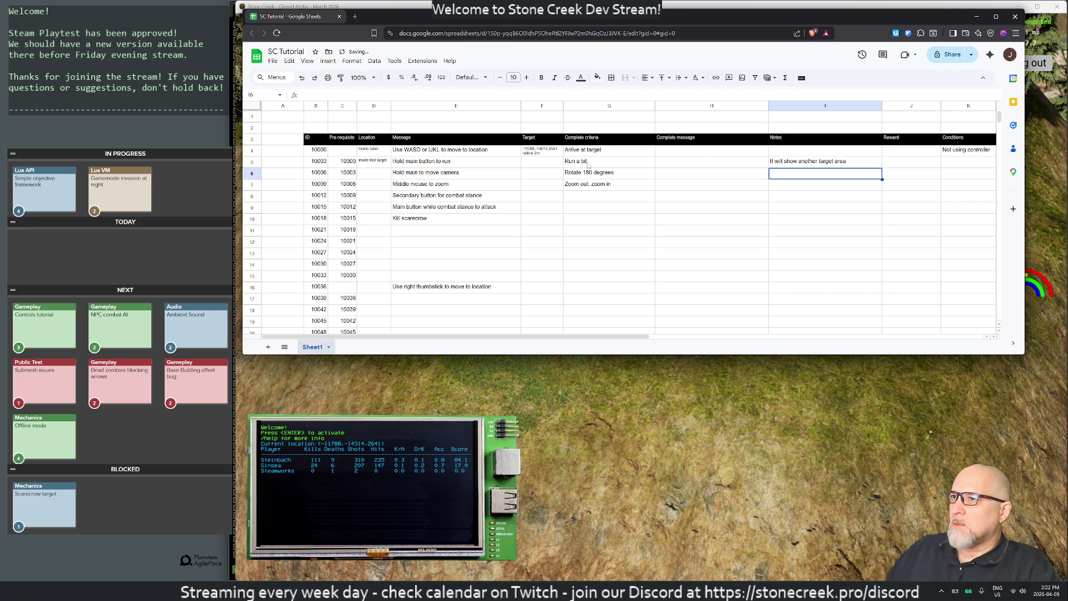
Change row 5's criterion from 'Run a bit' to 'Run towards the target area' and copy it
click(589, 164)
key(Return)
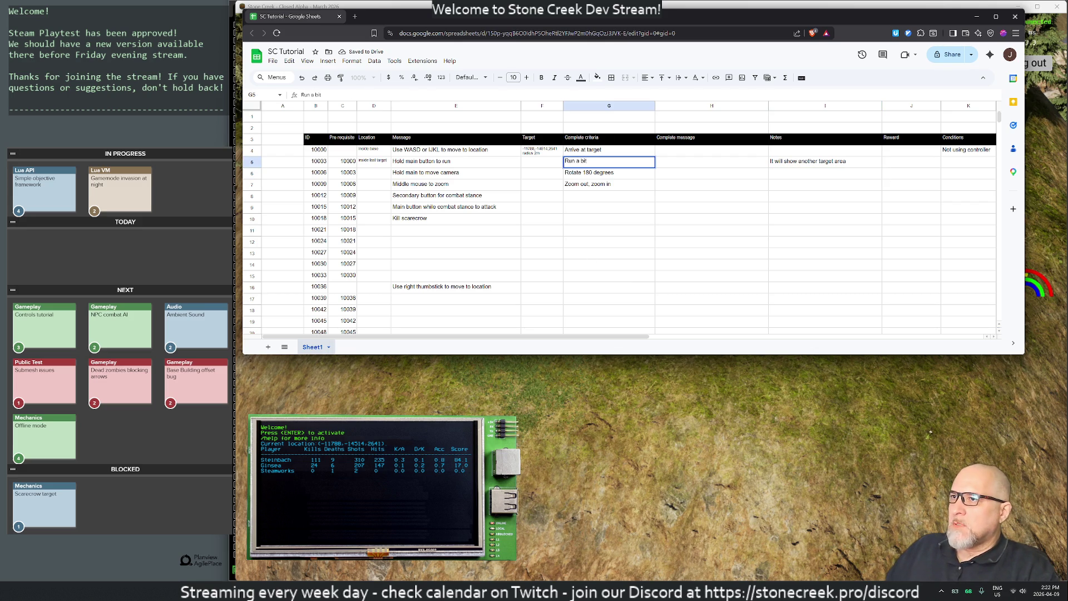
key(BackSpace)
key(BackSpace)
text(towar)
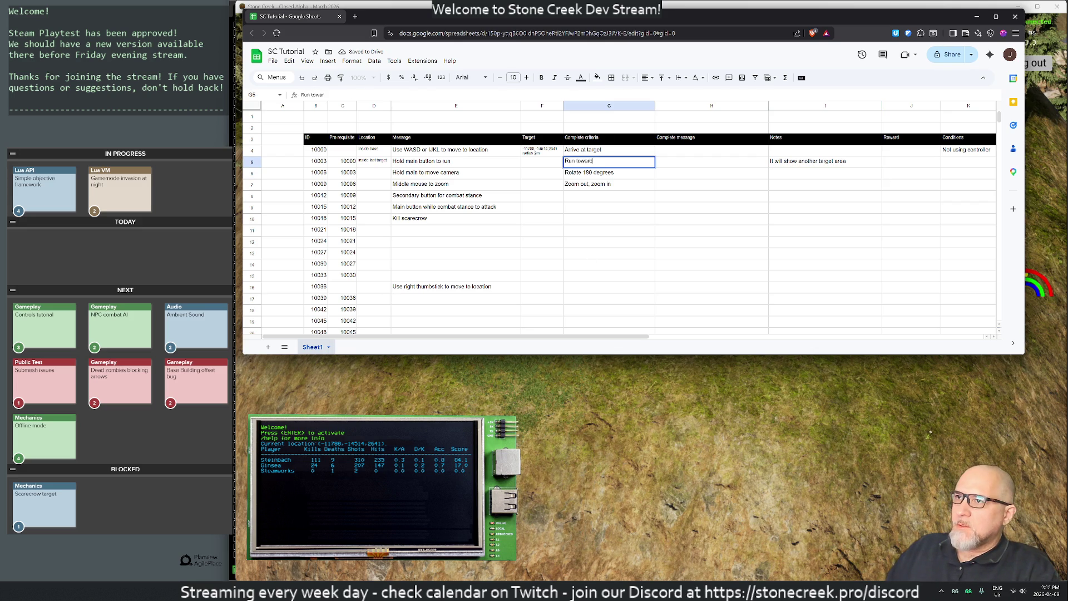
text(ds the target area)
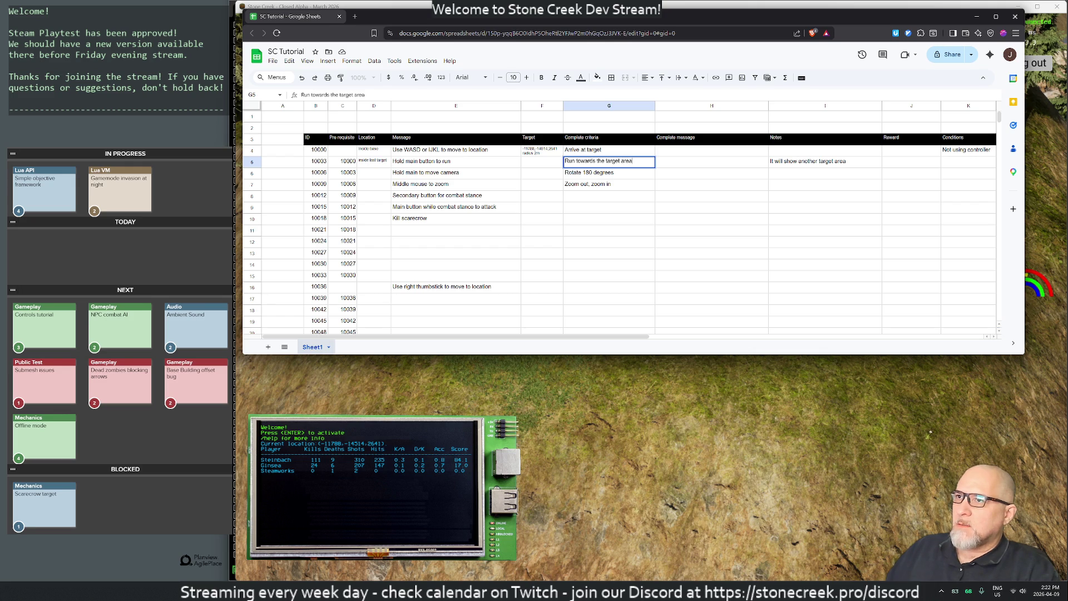
key(Return)
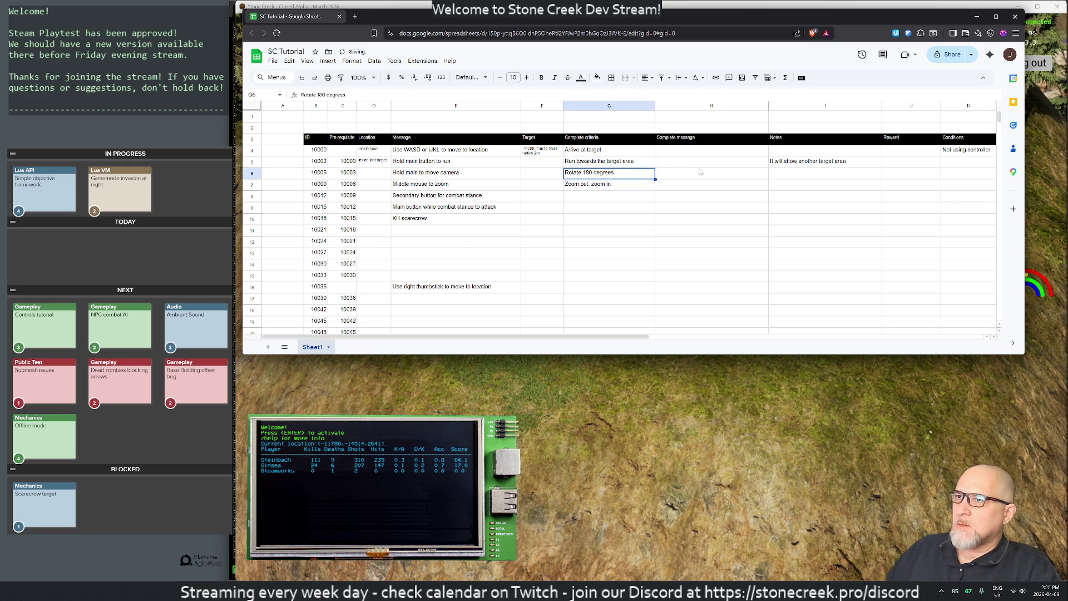
click(682, 165)
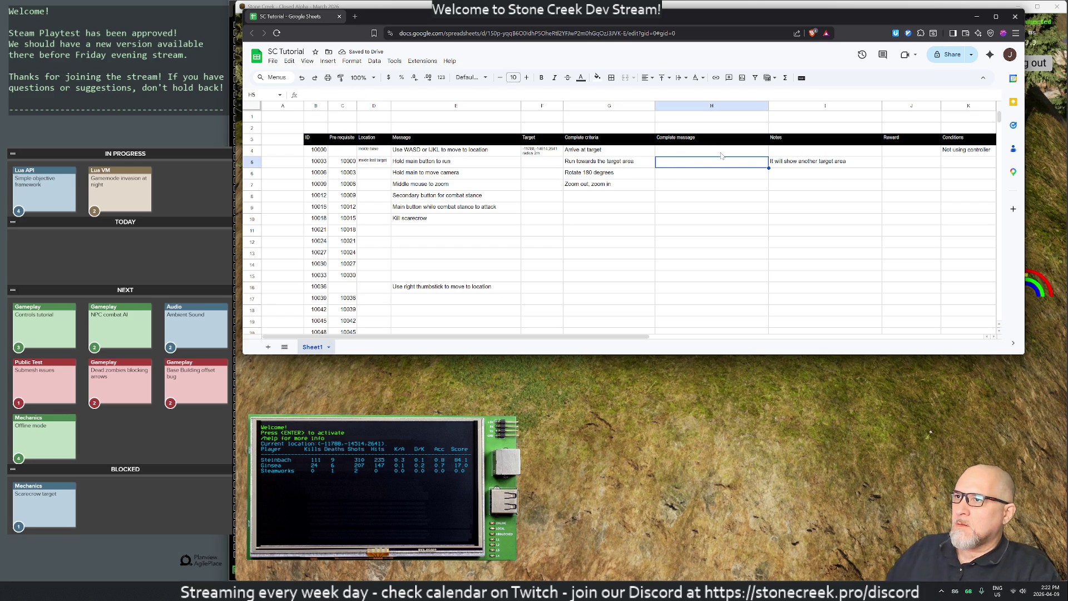
click(584, 165)
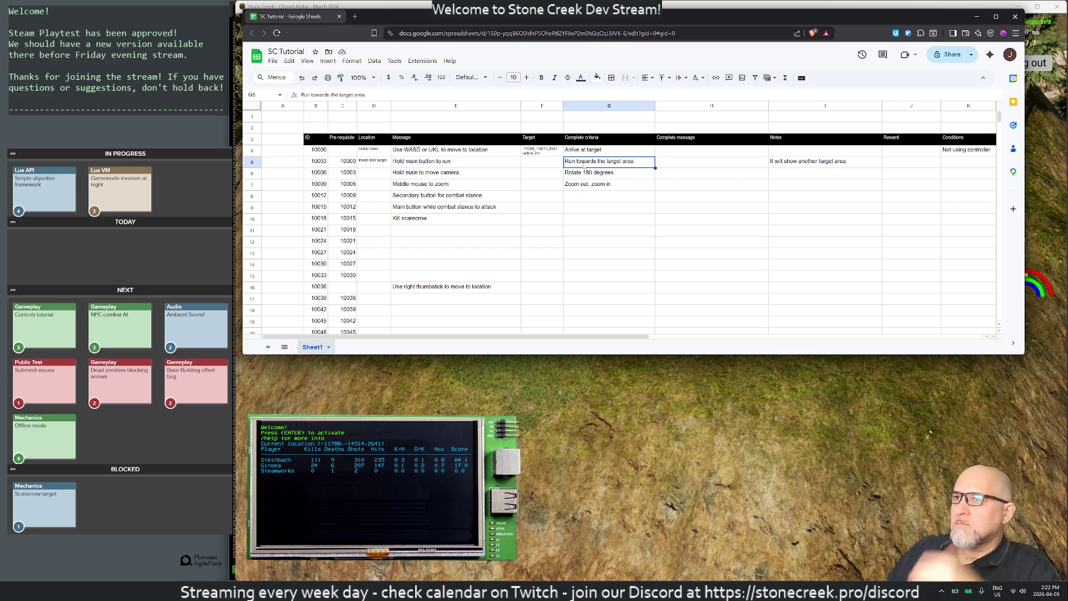
key(ctrl+c)
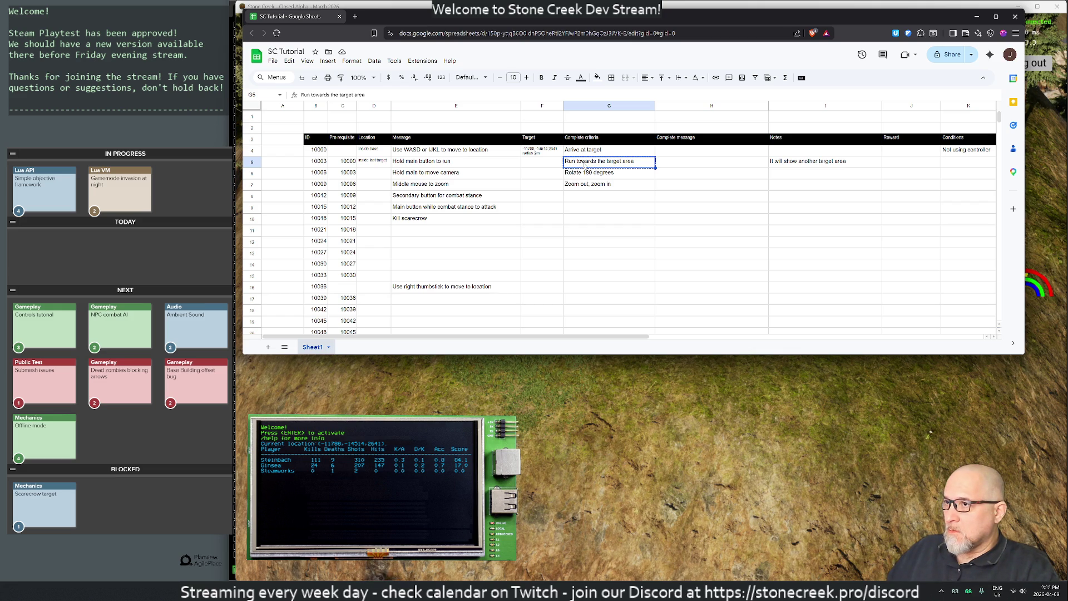
key(Right)
key(Right)
key(Left)
key(Left)
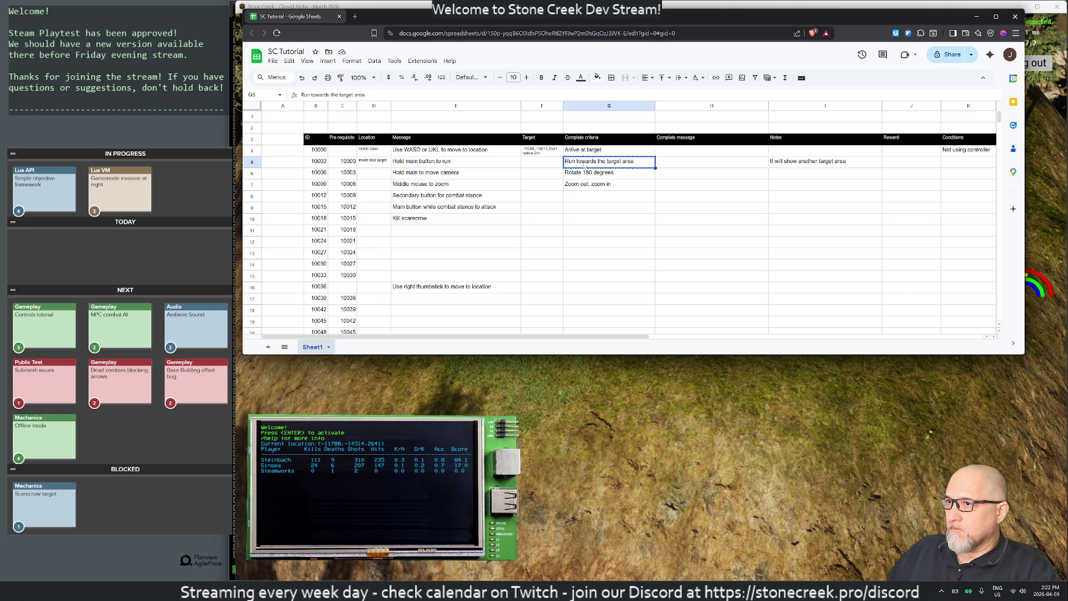
key(Right)
key(Right)
key(Right)
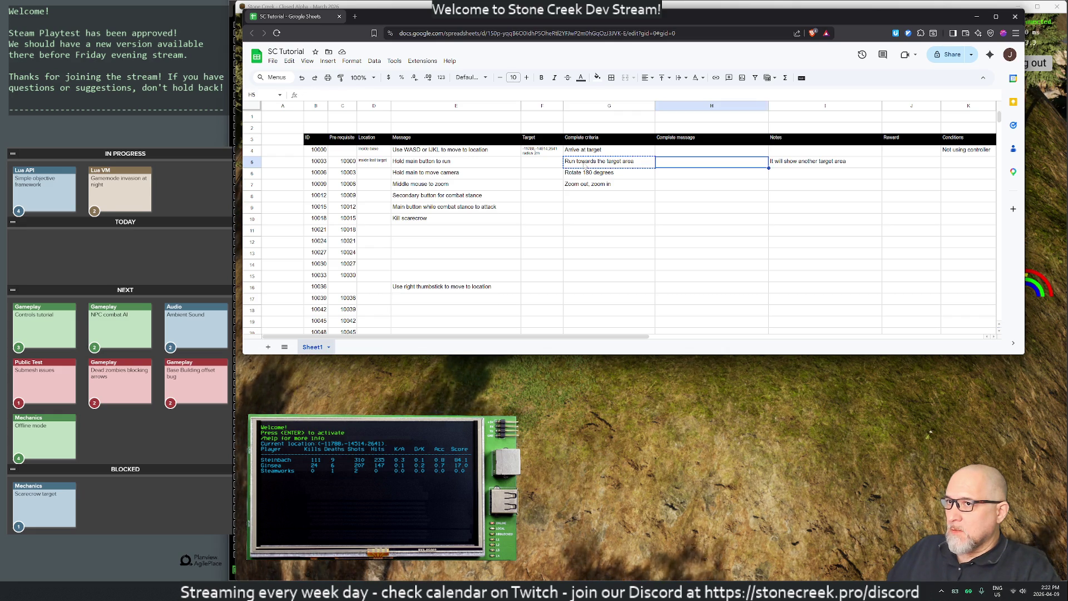
Move the Conditions column to sit right after Notes
click(968, 105)
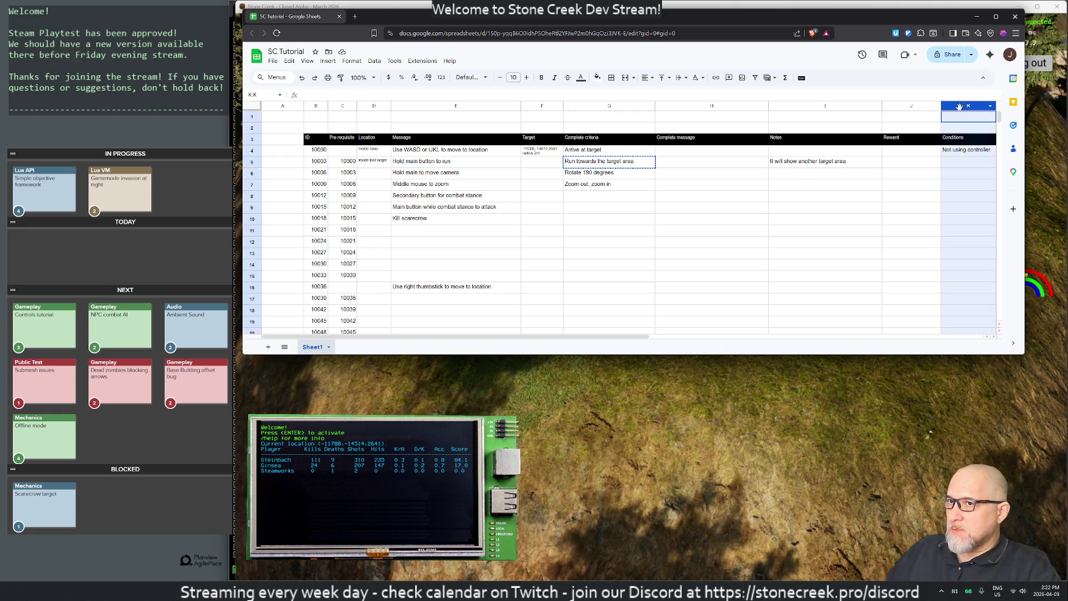
mouse_move(968, 105)
mouse_down()
mouse_move(573, 106)
mouse_move(904, 111)
mouse_move(830, 120)
mouse_up()
click(606, 241)
key(Left)
key(Left)
key(Left)
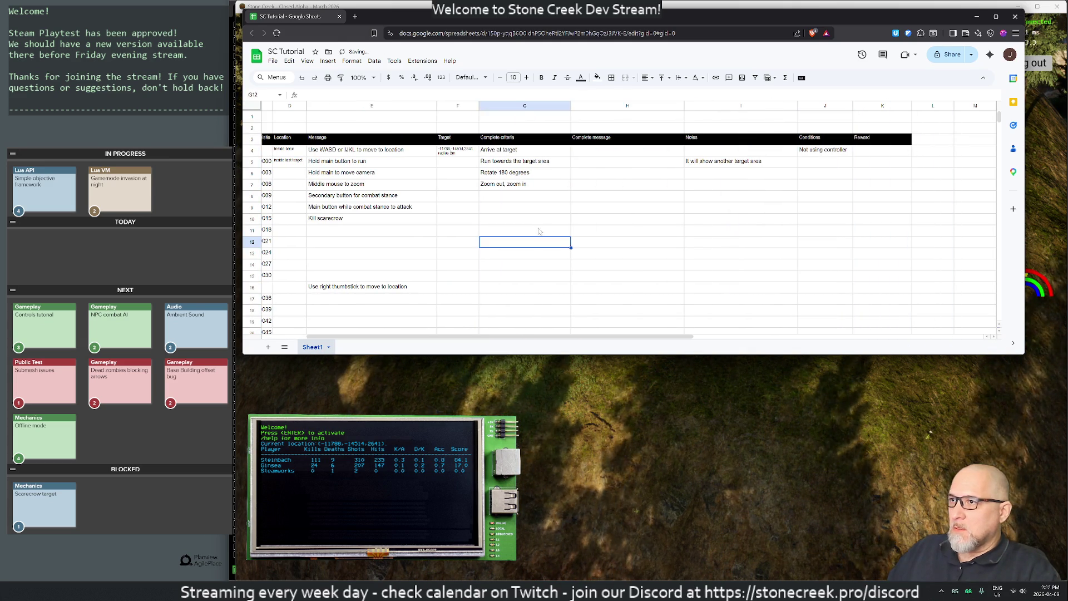
Set G5 to 'Arrive at target' and F5 to 'a second target'
click(607, 162)
text(Arrive at target)
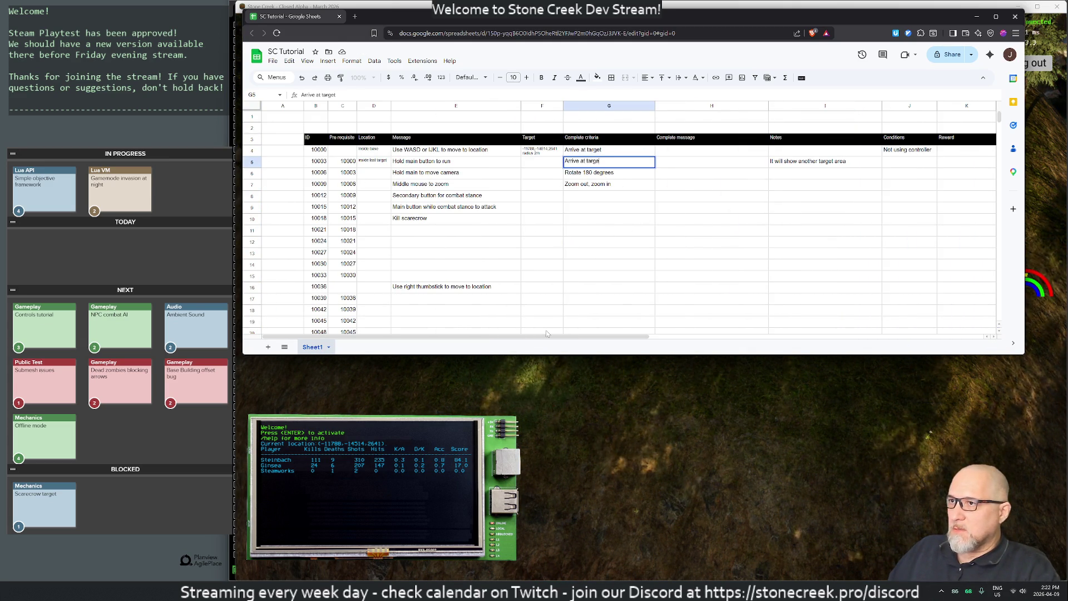
key(Return)
key(Left)
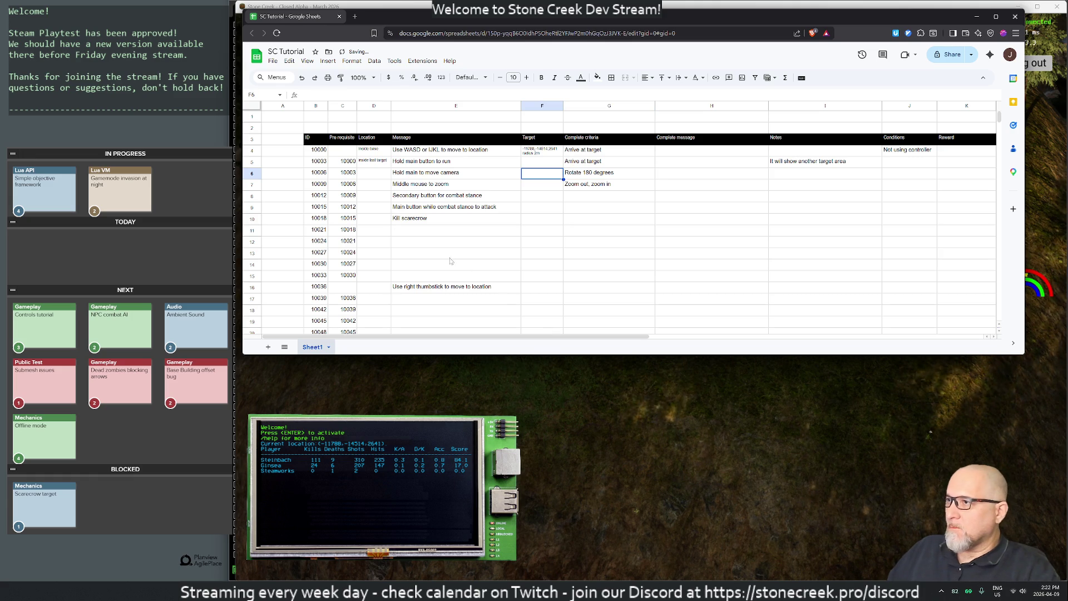
key(Up)
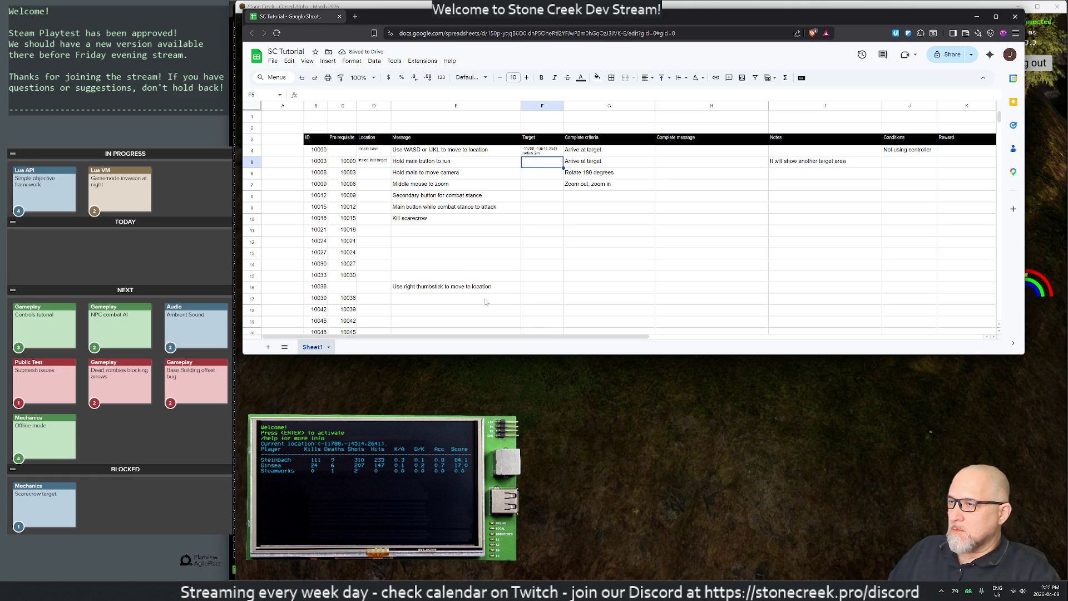
text(a second target)
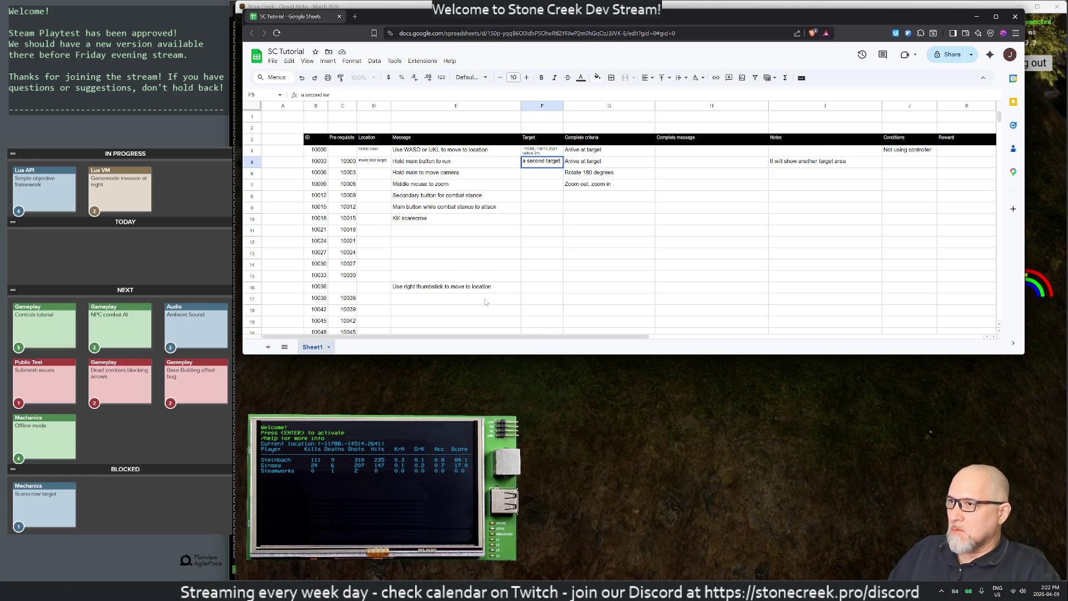
key(Return)
click(373, 161)
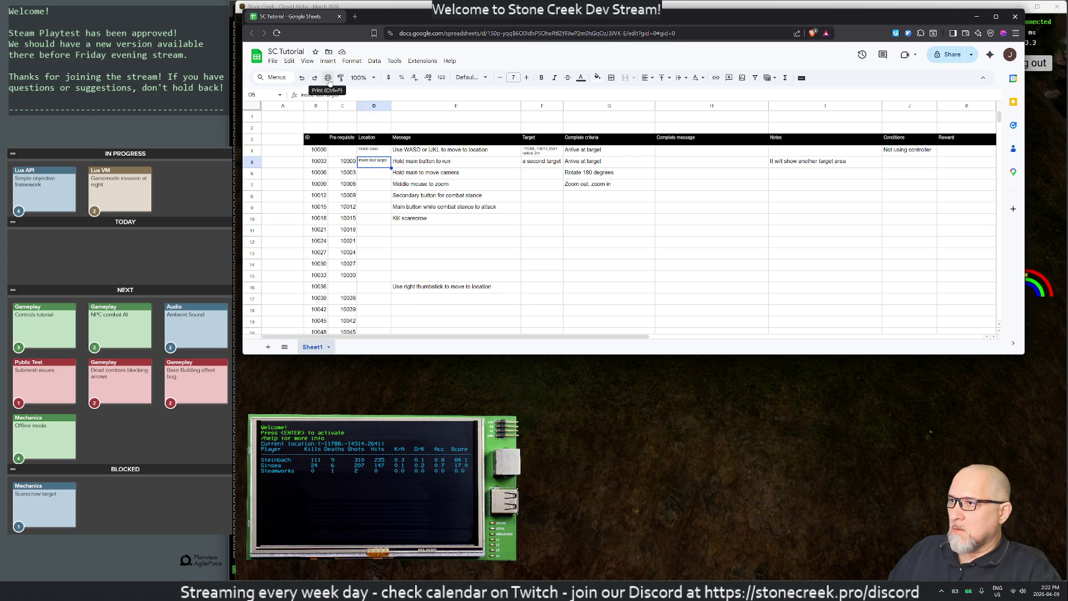
Replace row 5's note with 'This will spawn two targets to run back and forth to'
double_click(795, 163)
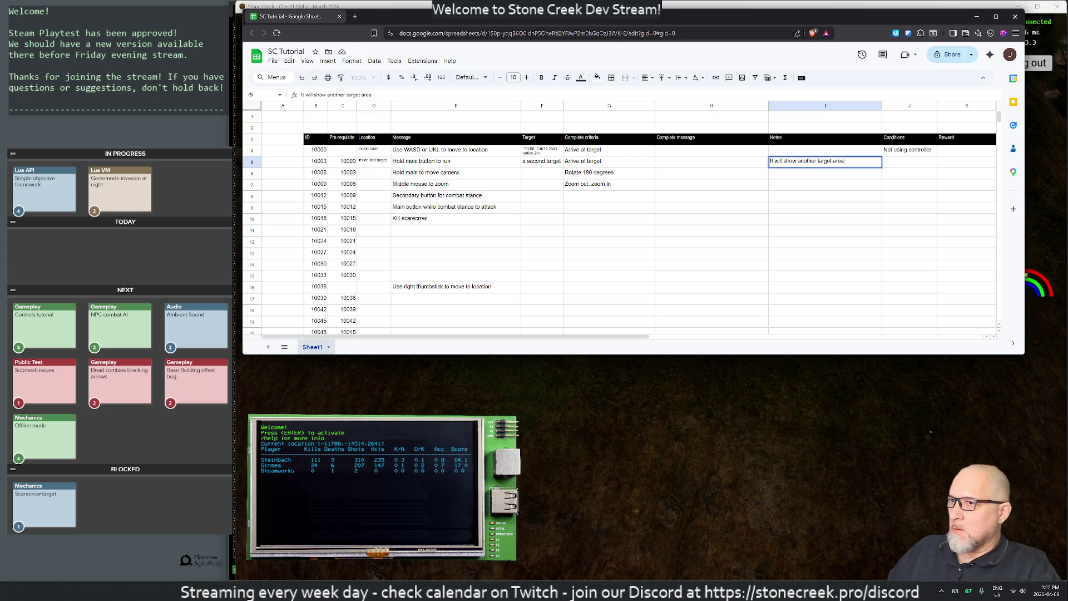
triple_click(790, 160)
text(T)
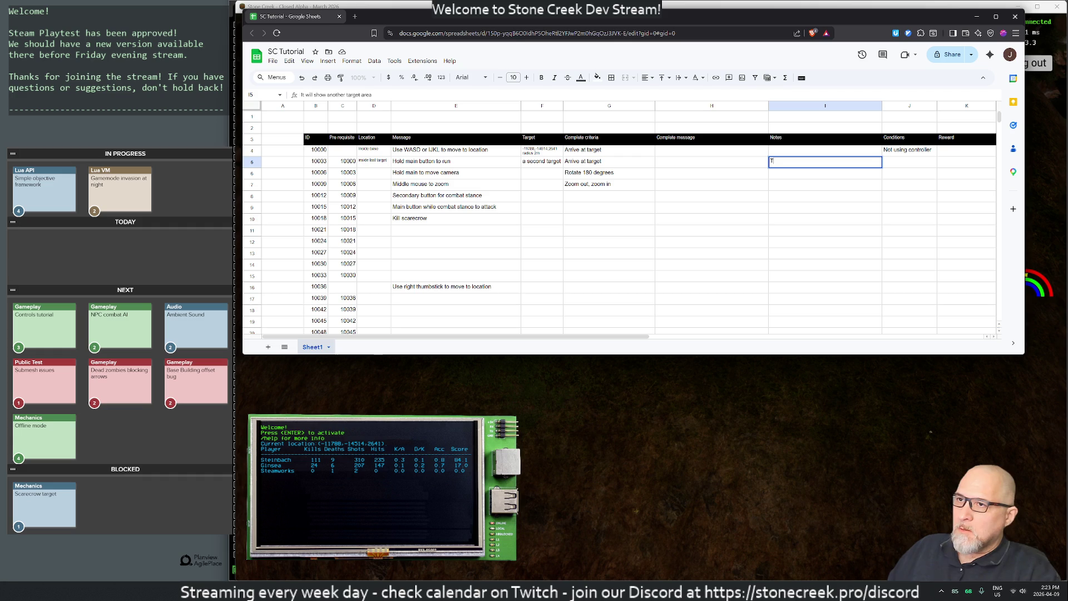
text(his spawn two targets to run back and)
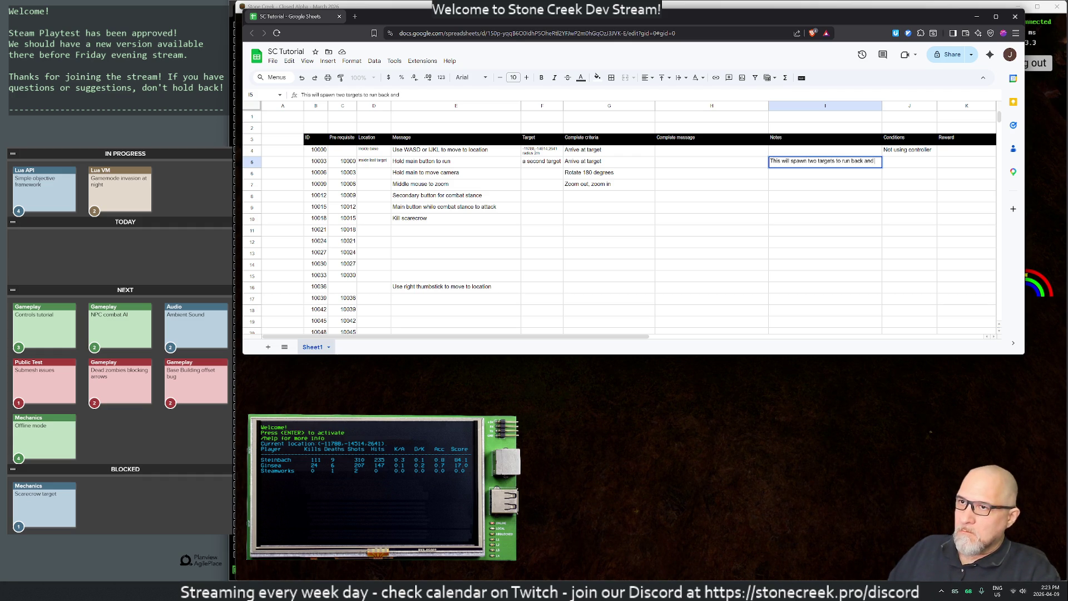
text( forth to.)
key(Return)
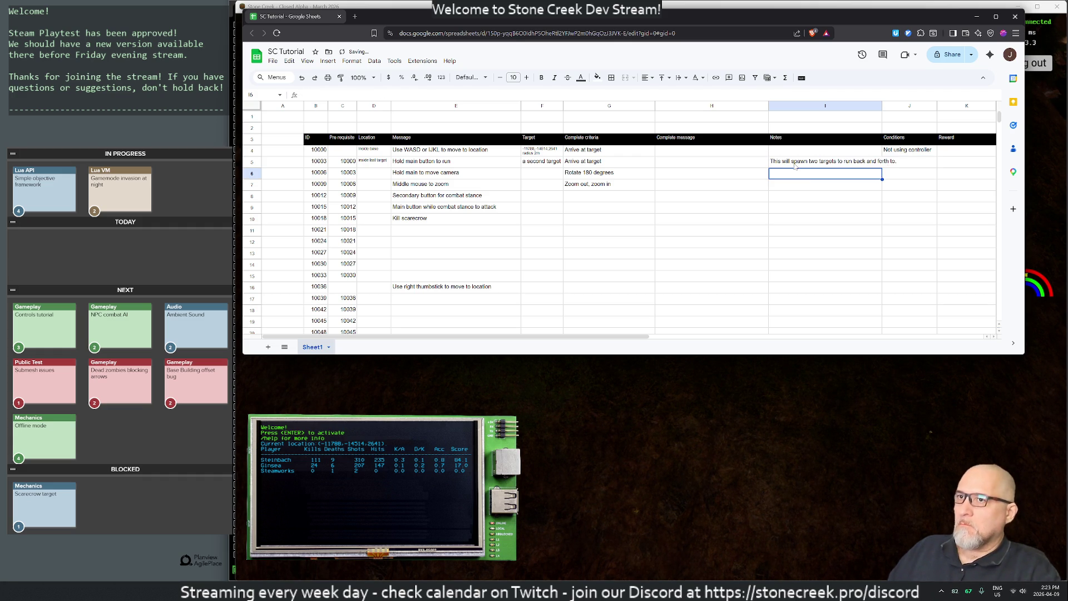
click(791, 165)
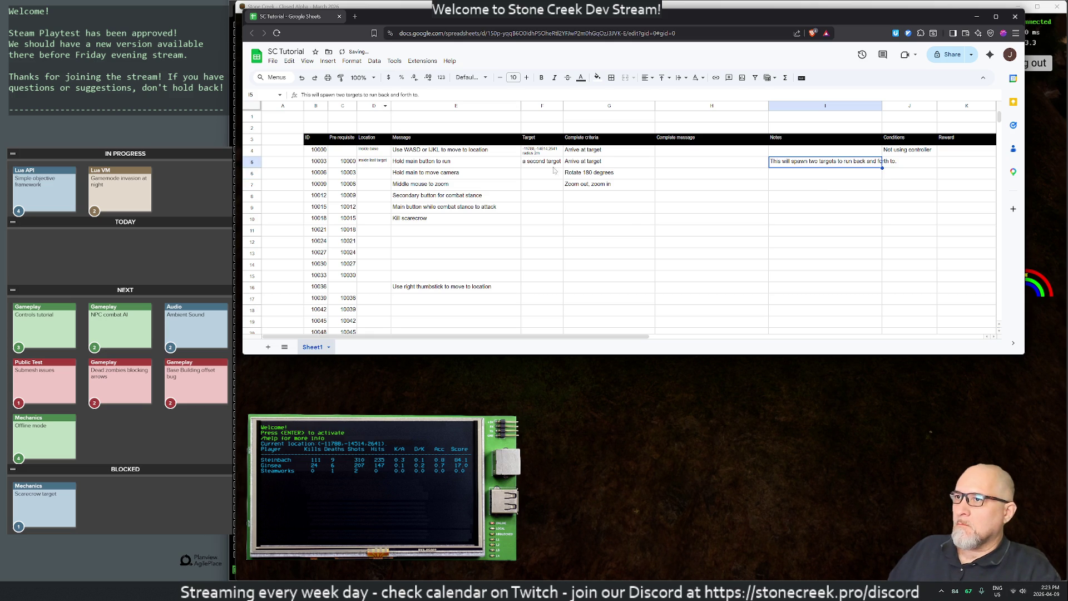
Paint F4's small text style onto F5 and the I5 note
click(536, 152)
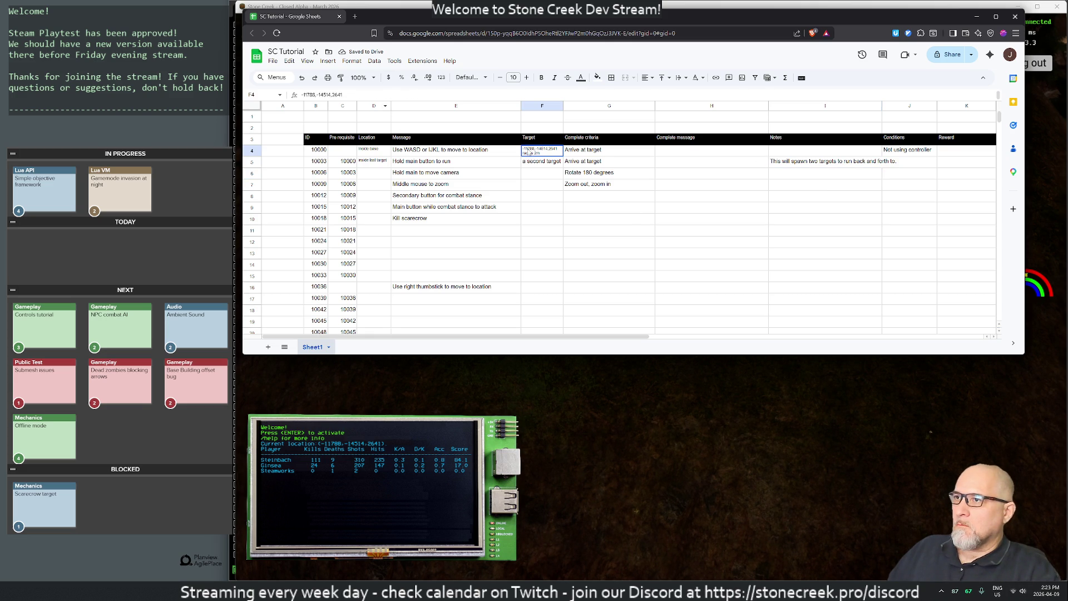
click(341, 78)
click(540, 165)
click(529, 153)
click(340, 77)
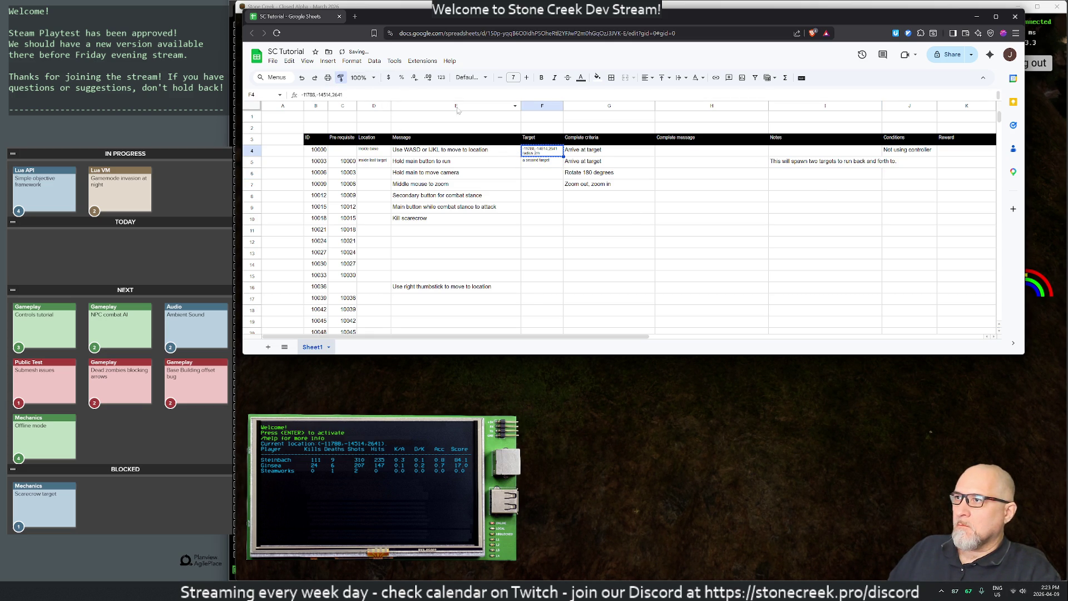
click(777, 163)
click(642, 198)
Raise the note's font size to 9 and widen column I to fit it
click(773, 163)
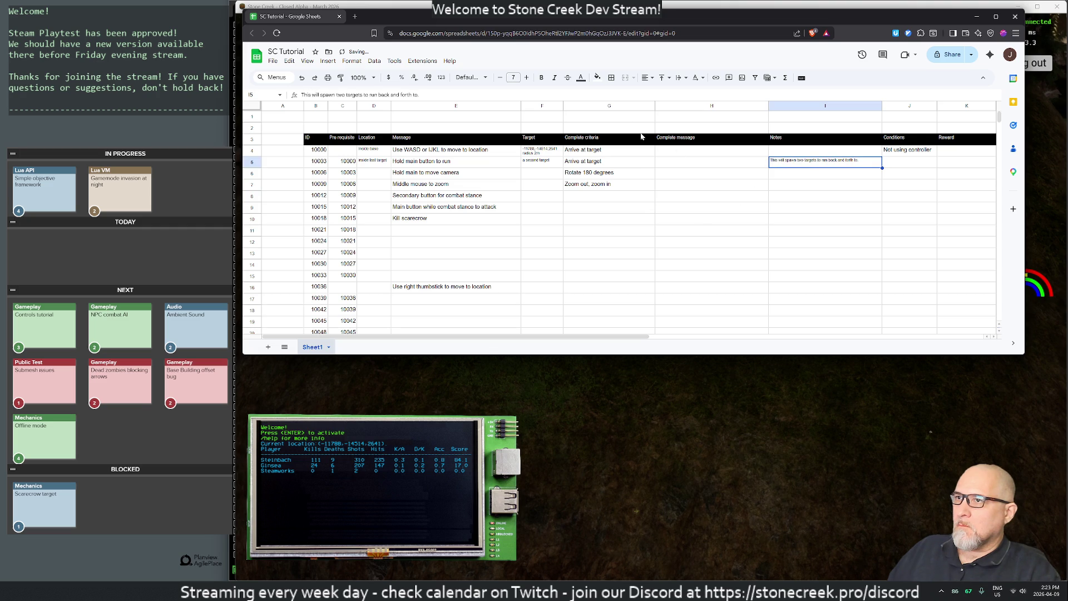
click(527, 78)
click(526, 78)
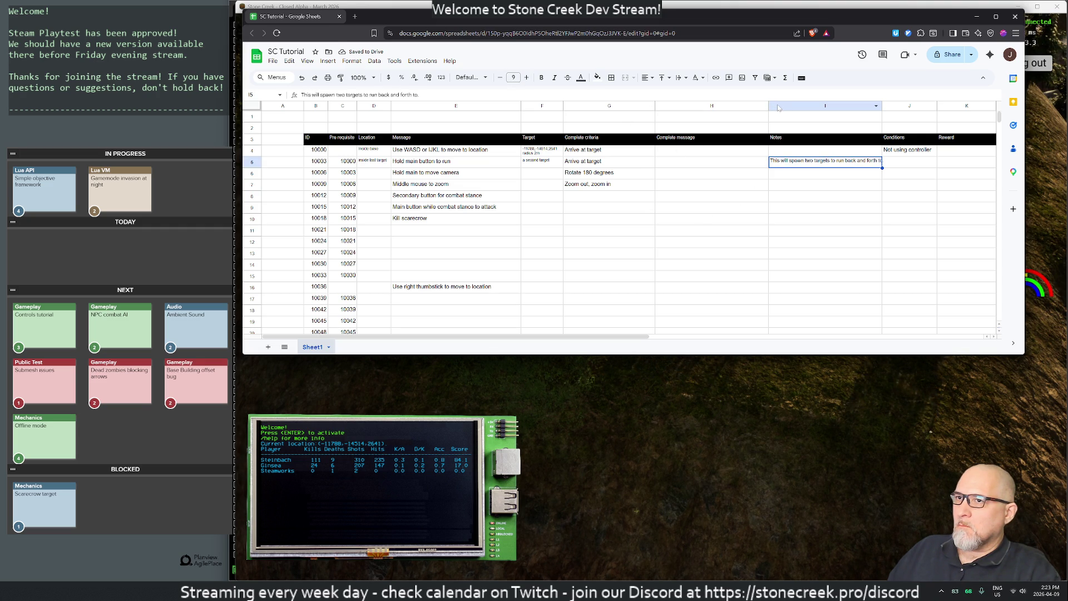
drag(882, 105, 890, 106)
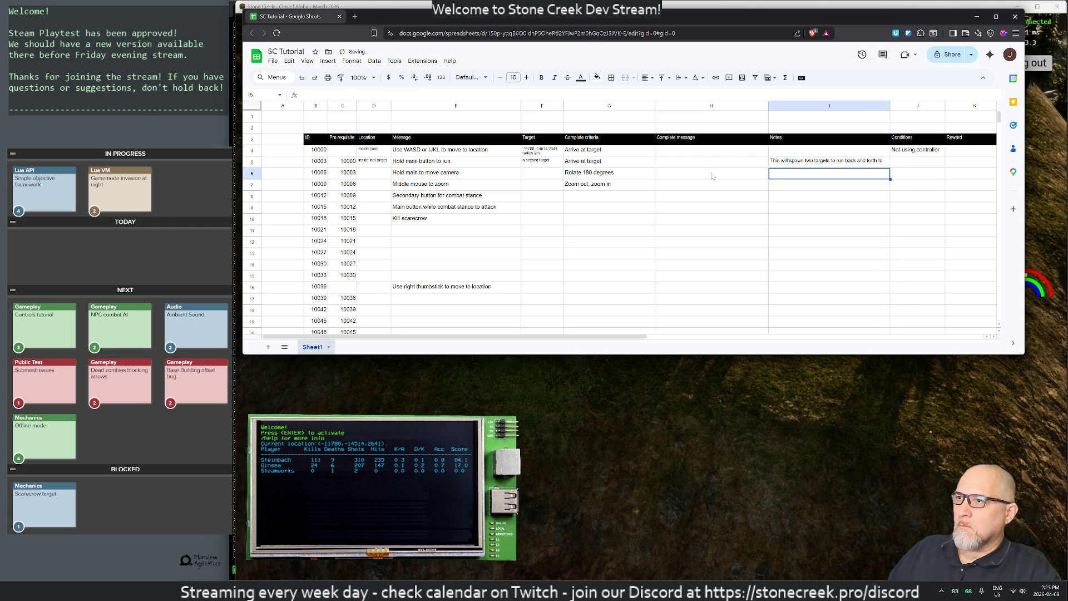
key(Left)
key(Left)
key(Left)
click(783, 164)
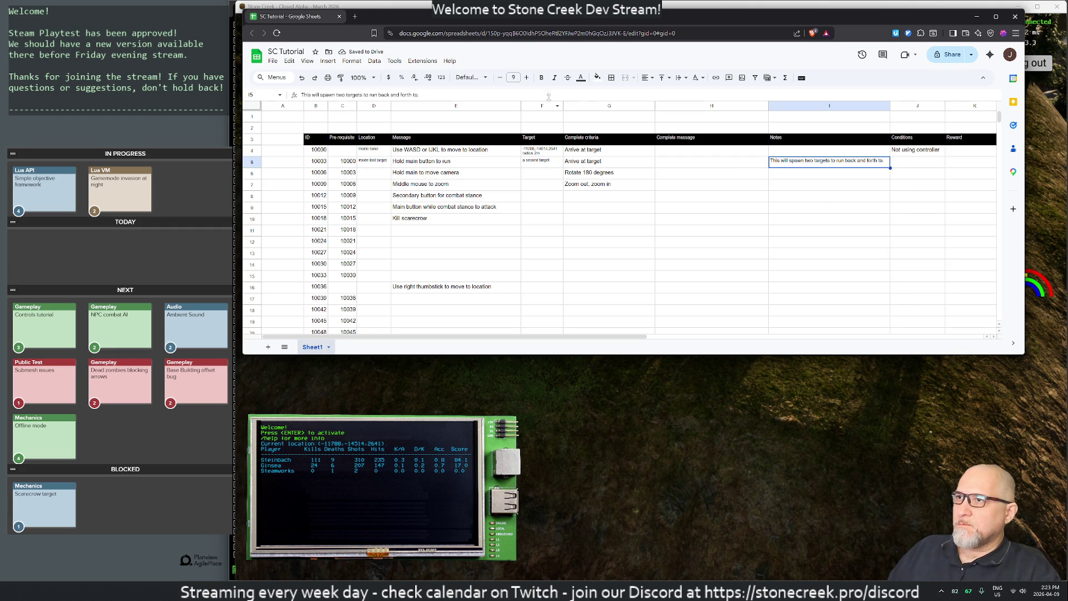
Narrow column I slightly and drag the Conditions column next to Pre-requisite
click(836, 220)
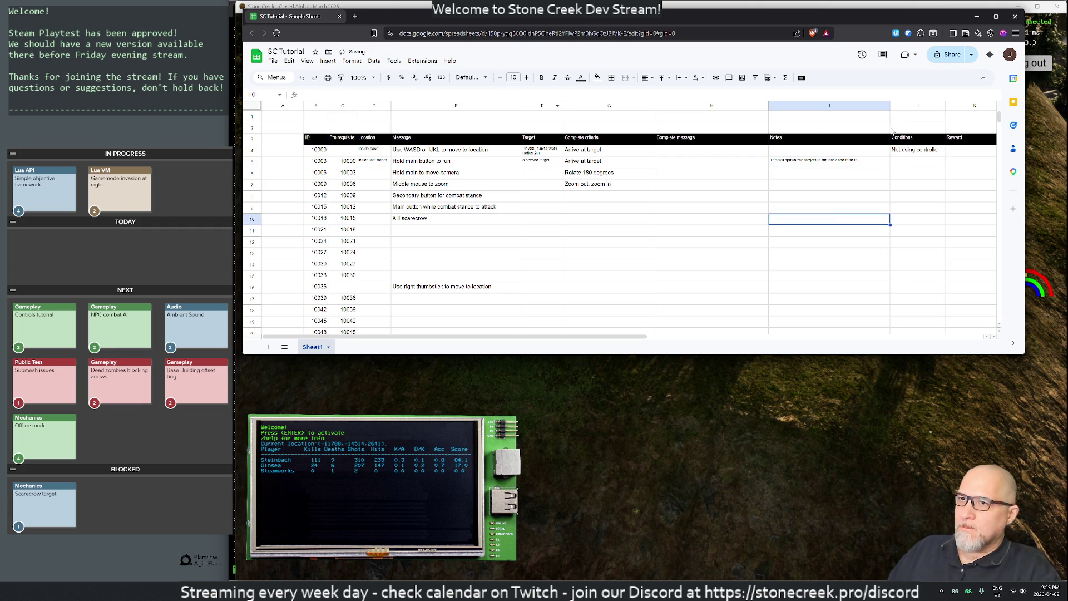
drag(890, 107, 878, 106)
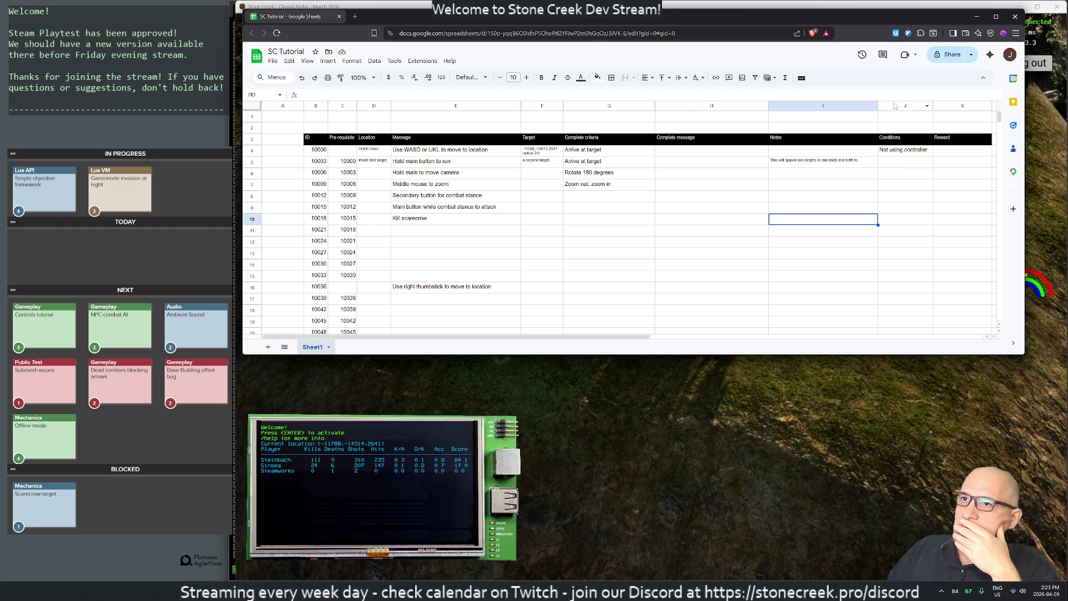
click(897, 105)
mouse_move(897, 106)
mouse_down()
mouse_move(434, 117)
mouse_move(364, 131)
mouse_move(362, 147)
mouse_up()
Rename the Conditions header to 'Other pre-conditions'
click(367, 139)
key(Return)
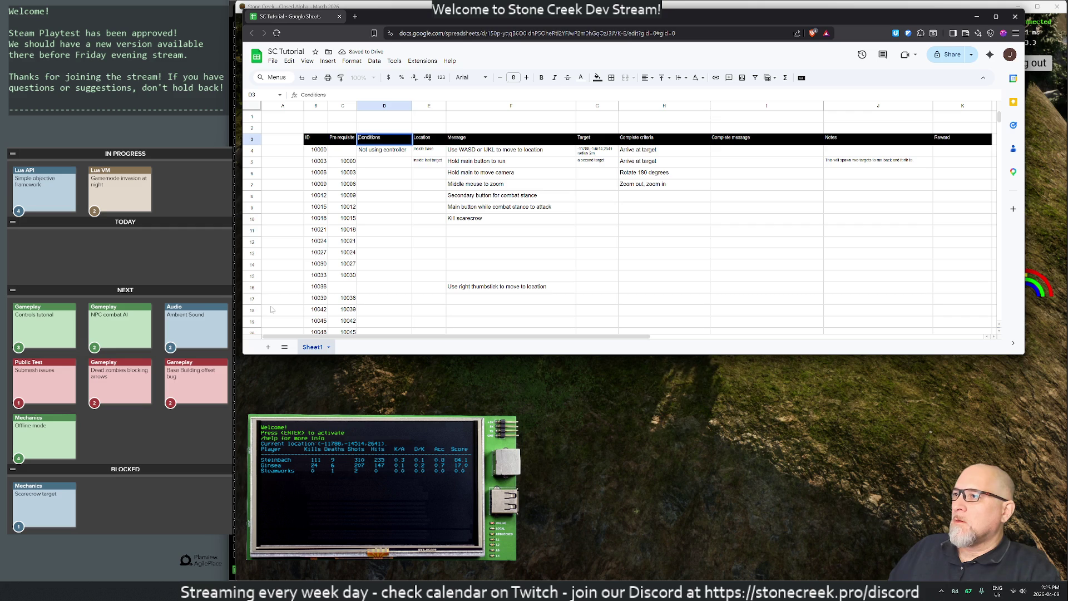
key(Home)
text(Other pre-)
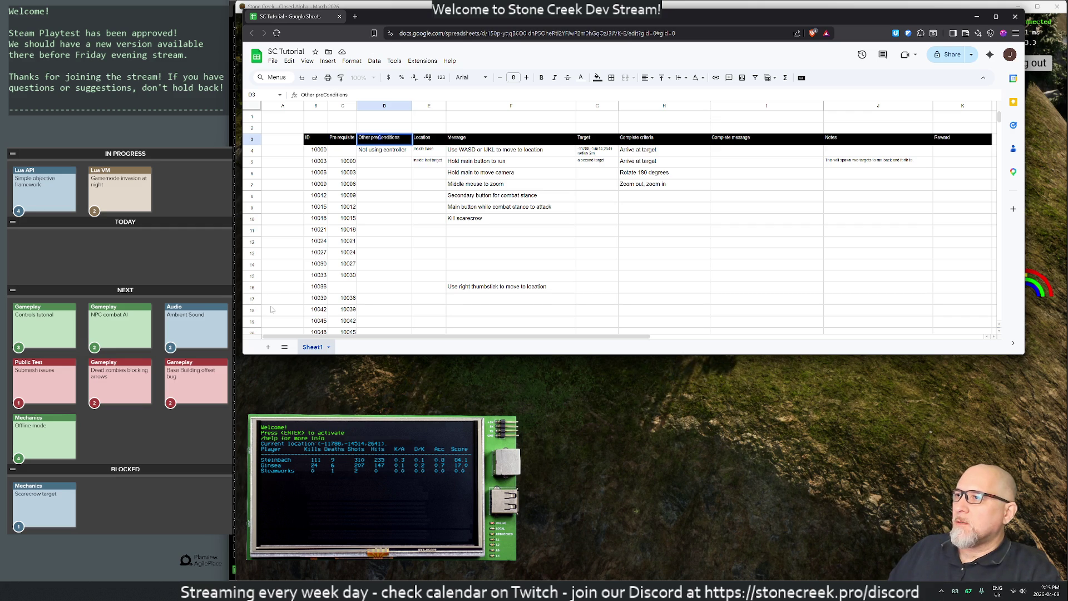
text(c)
key(Return)
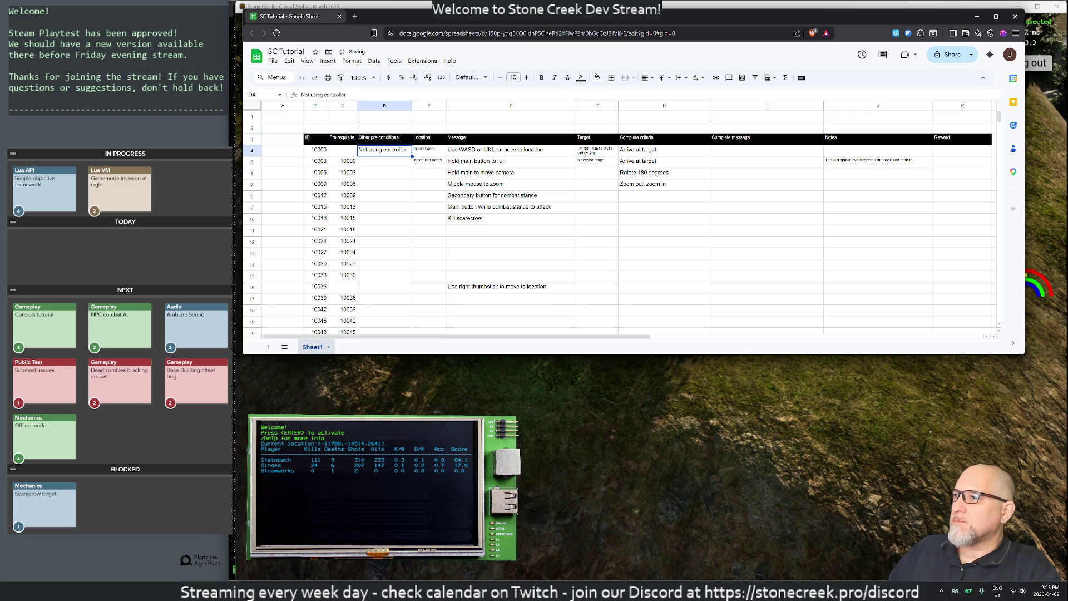
Paint E4's small style onto 'Not using controller', narrow column D, and select IDs B4:B13
click(424, 150)
click(340, 77)
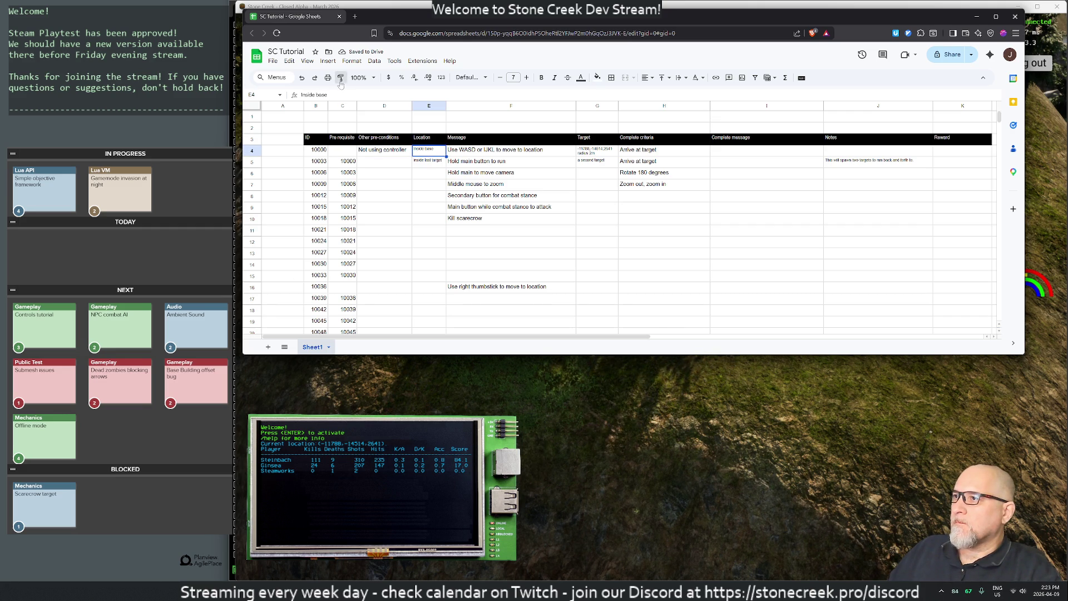
click(376, 149)
key(Down)
key(Down)
key(Down)
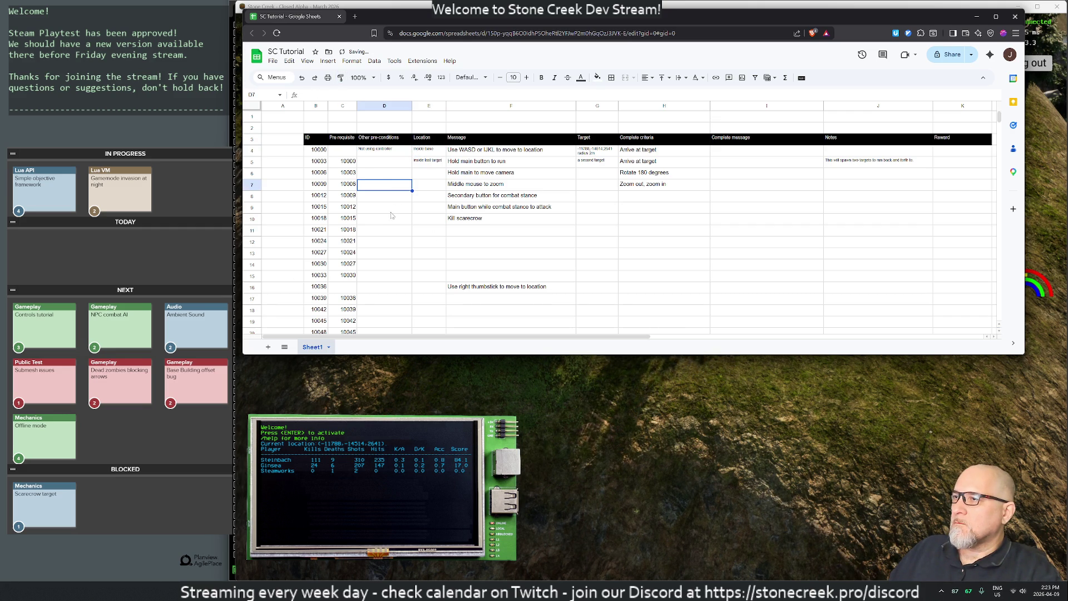
drag(412, 106, 407, 106)
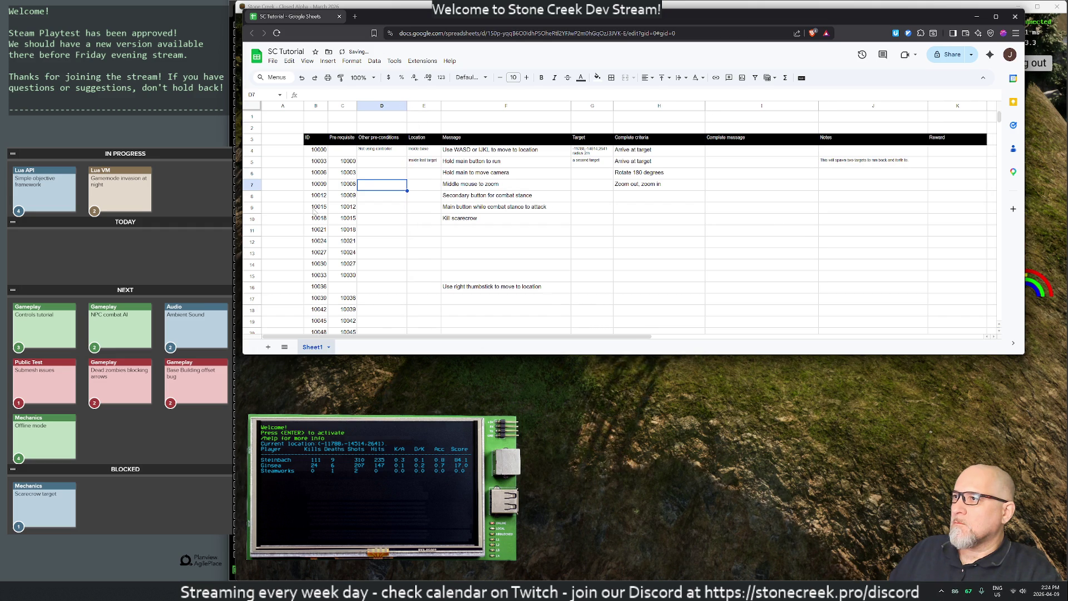
click(283, 208)
drag(318, 150, 317, 255)
Apply the light yellow fill colour to the selected ID cells B4:B13
click(597, 78)
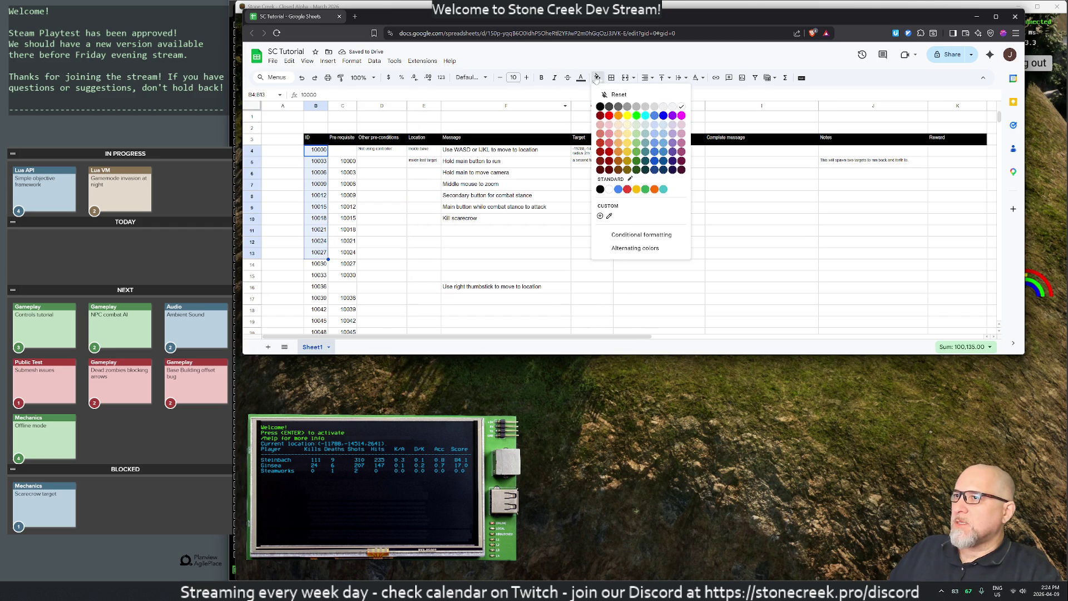
click(627, 143)
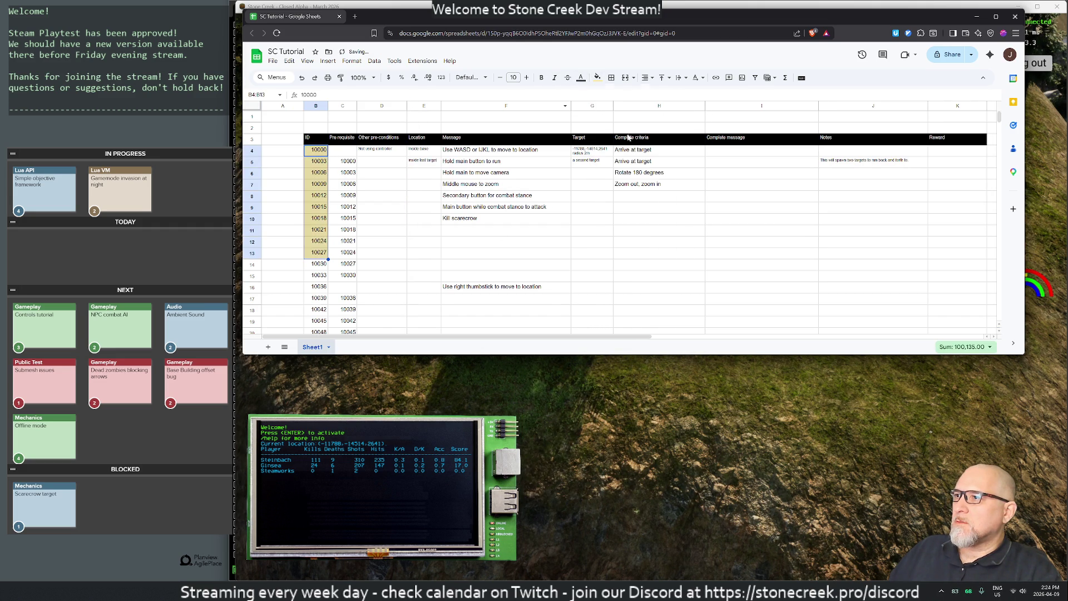
click(573, 234)
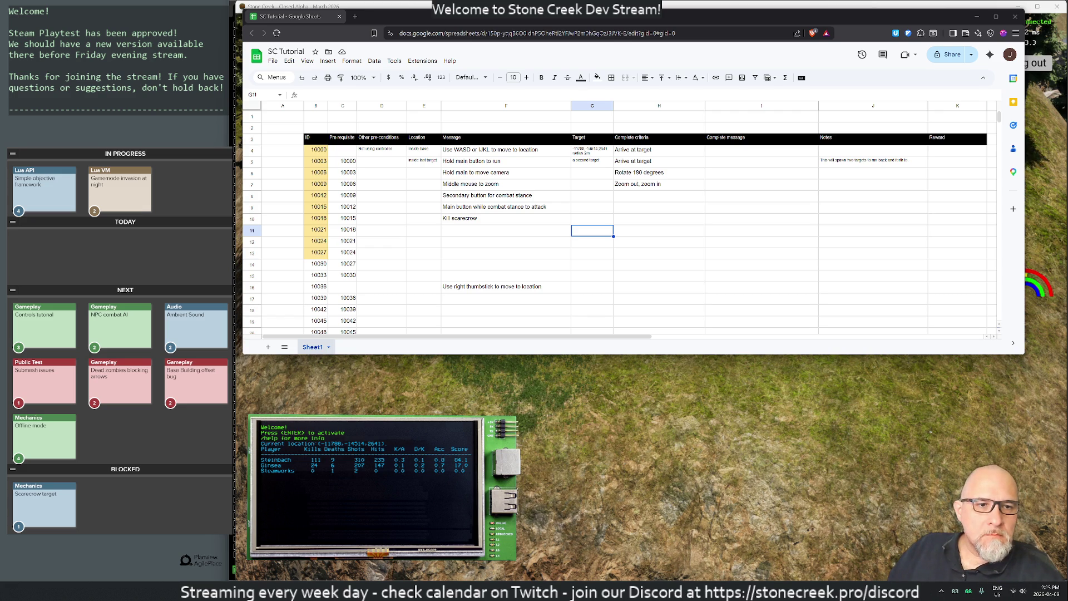
Search the Windows Start menu for '1pass', then dismiss the search
key(super)
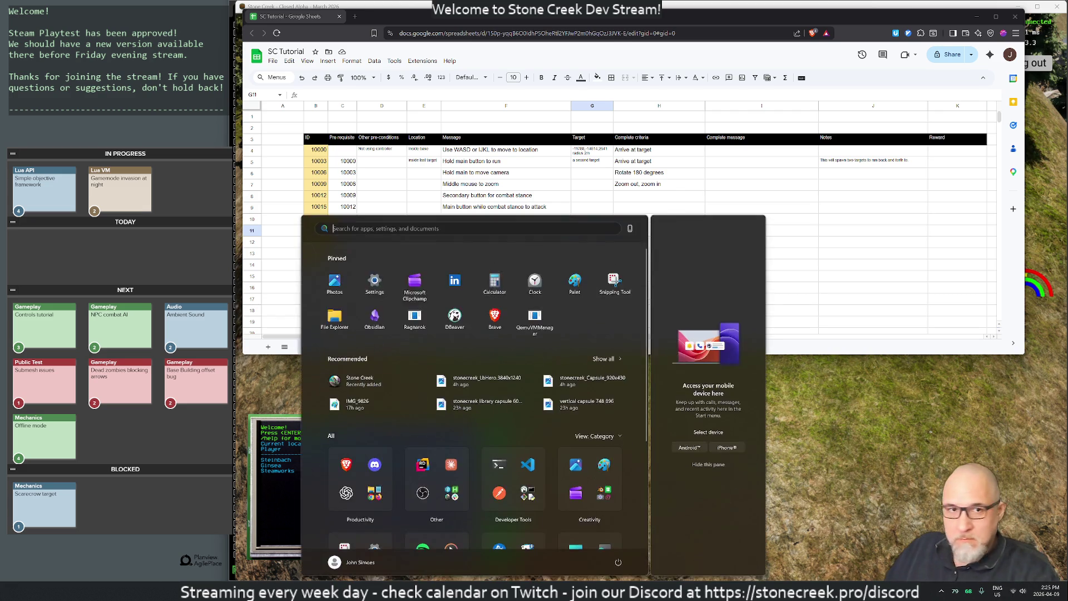
text(1pass)
key(Return)
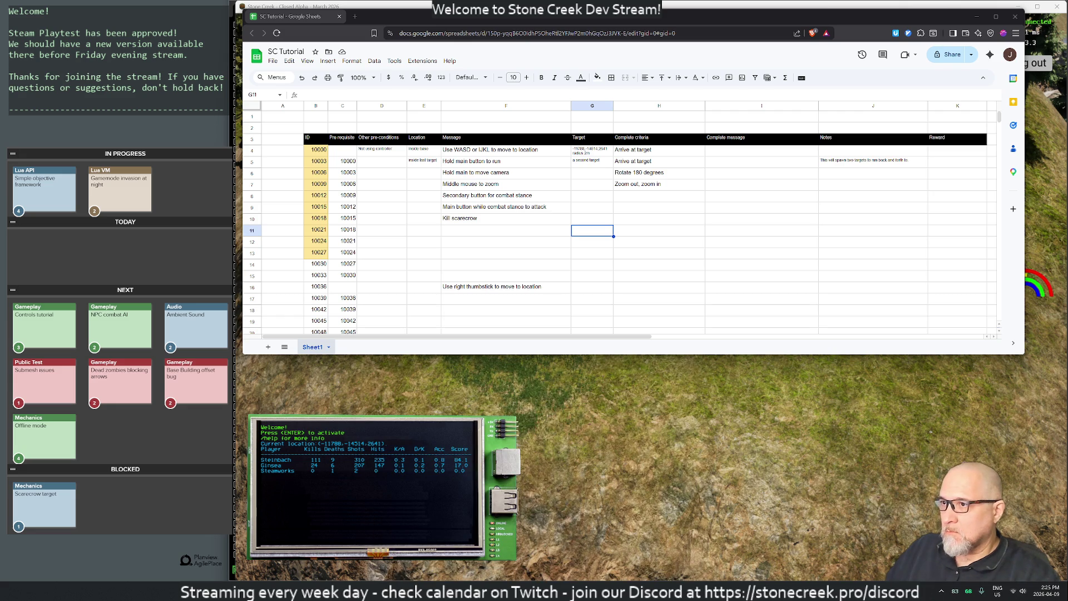
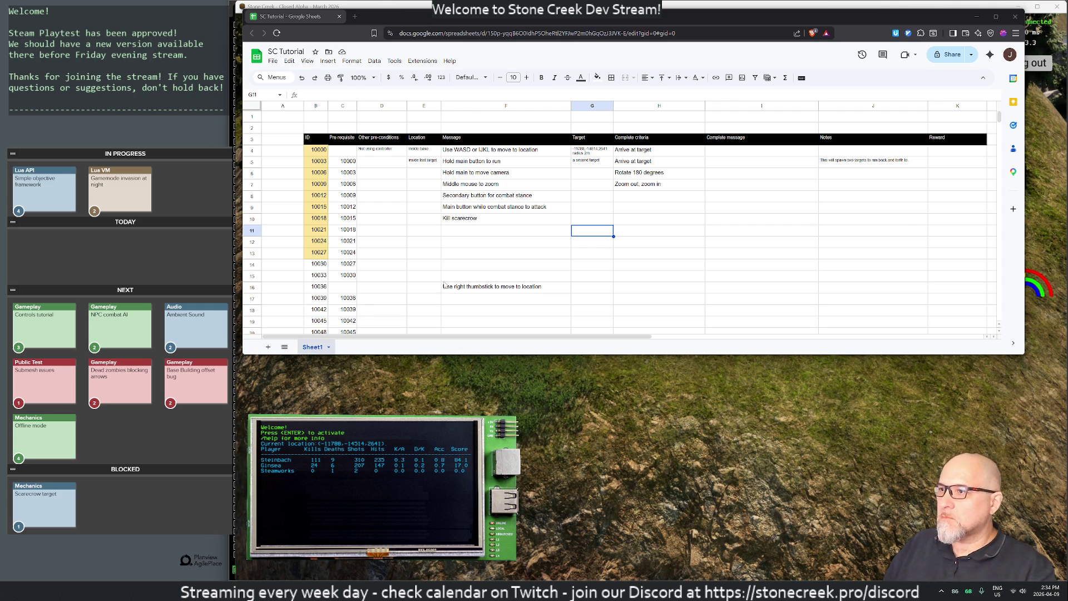
Rename the C3 header to 'Pre requisites' and widen column C slightly
click(683, 390)
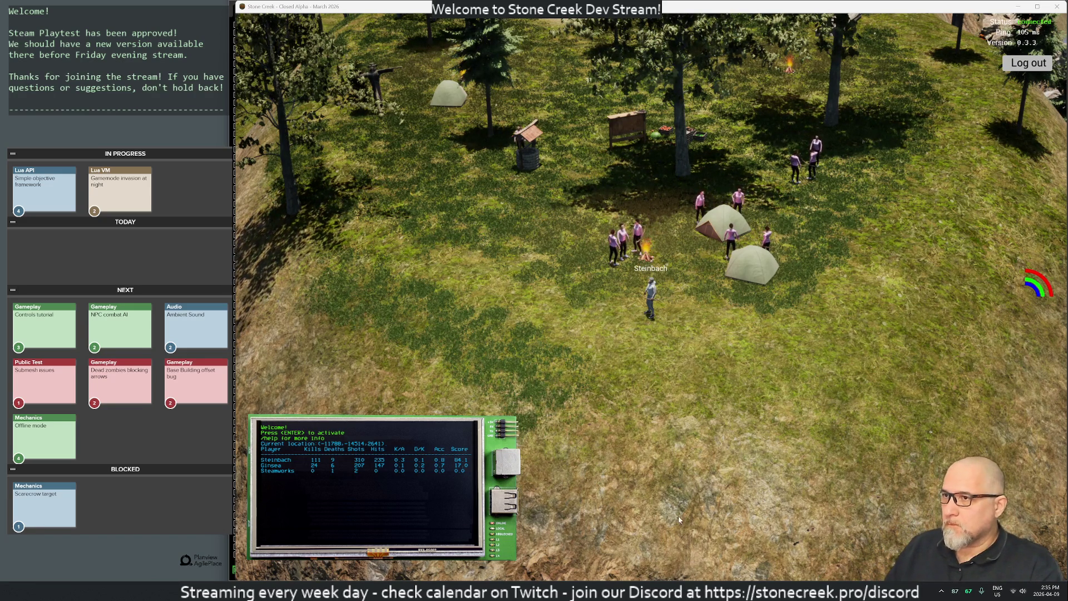
mouse_move(543, 591)
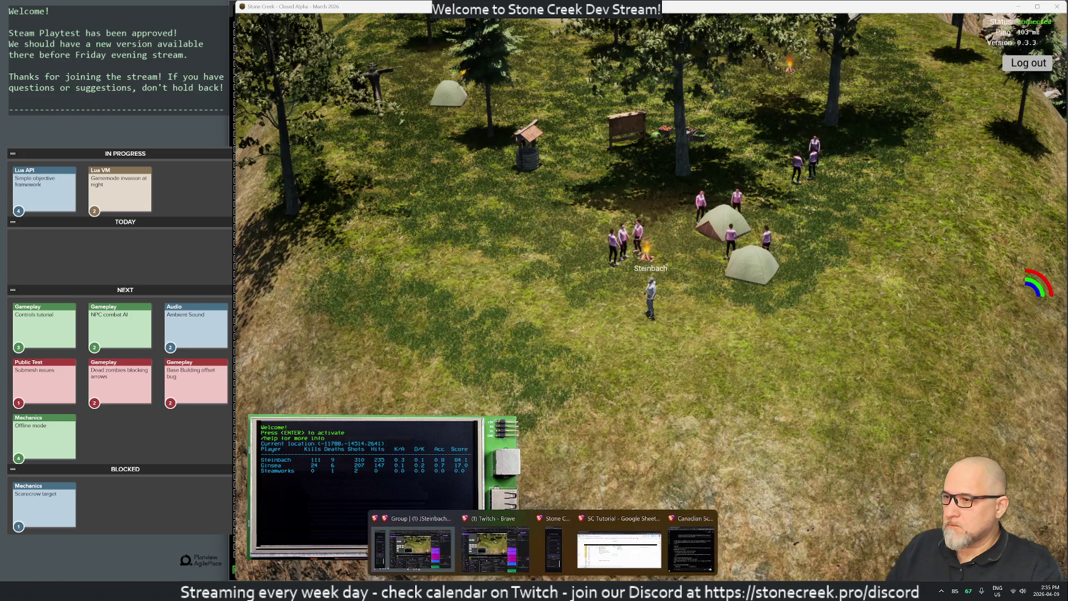
click(619, 542)
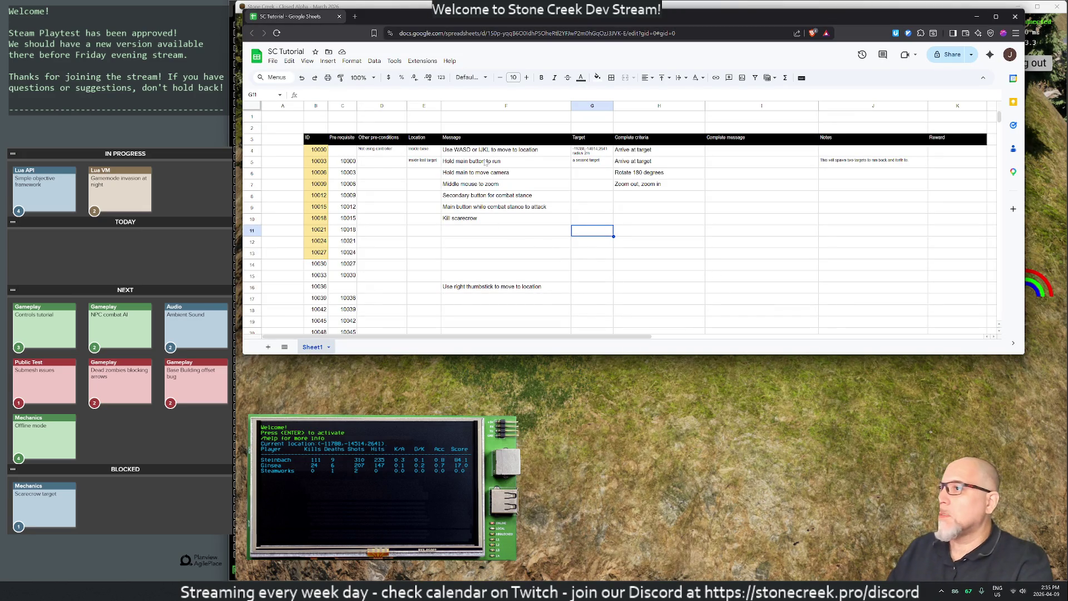
click(389, 163)
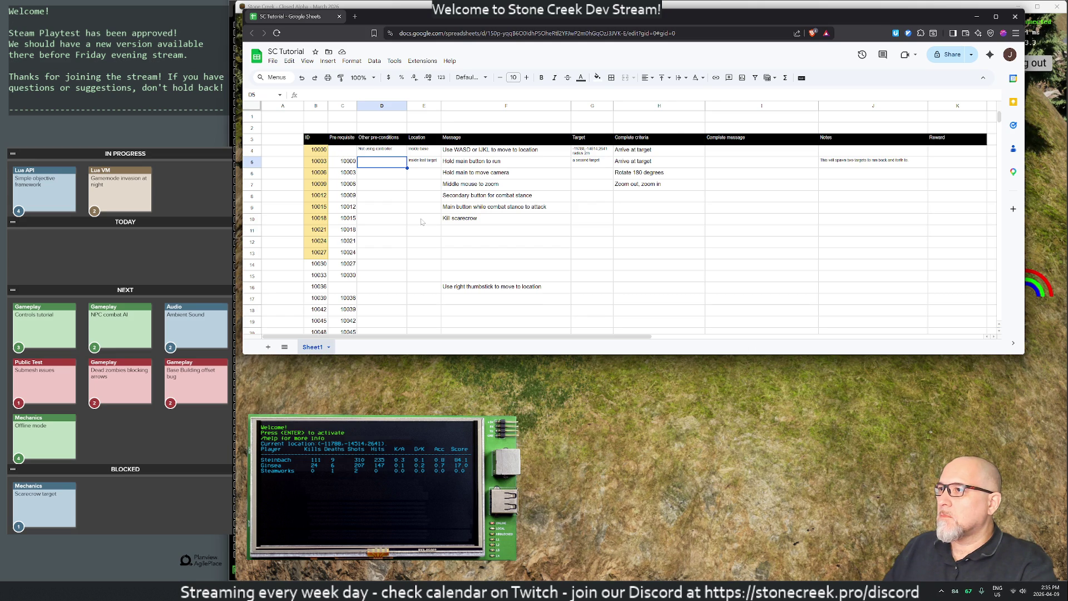
click(342, 140)
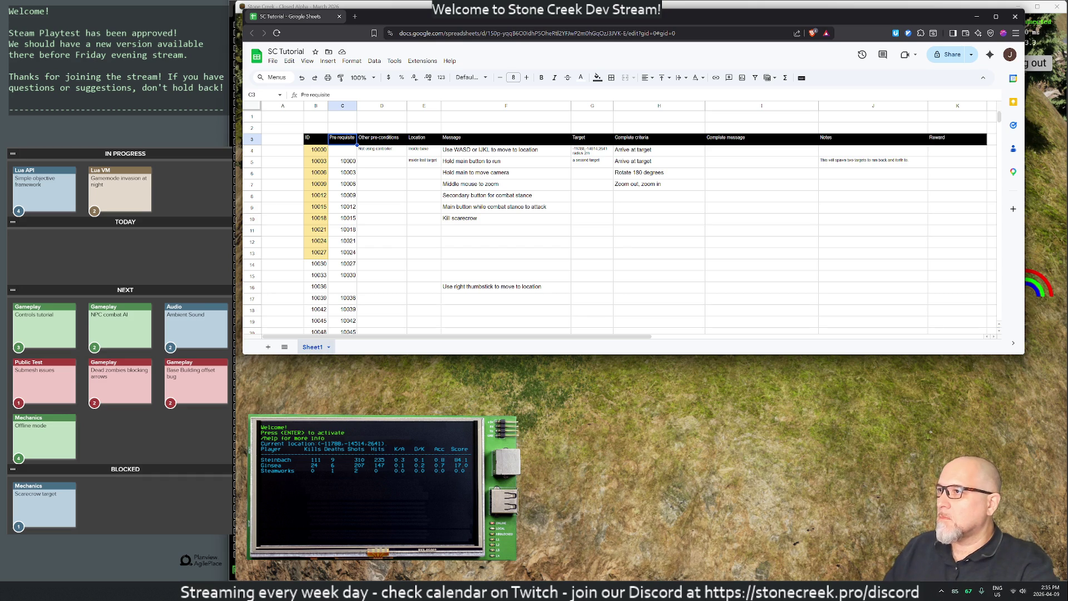
key(Return)
text(s)
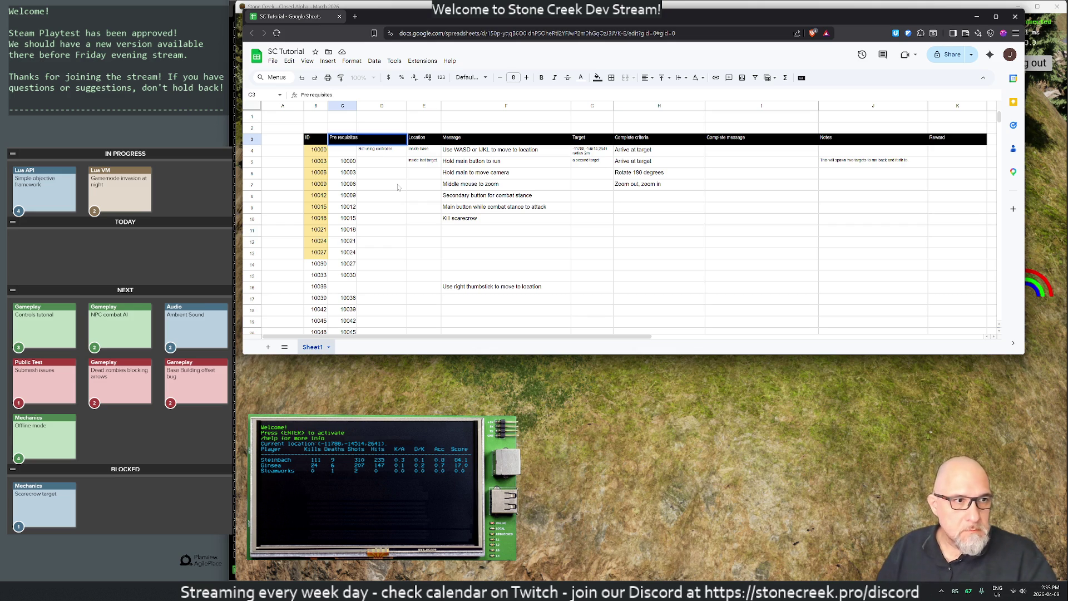
click(422, 176)
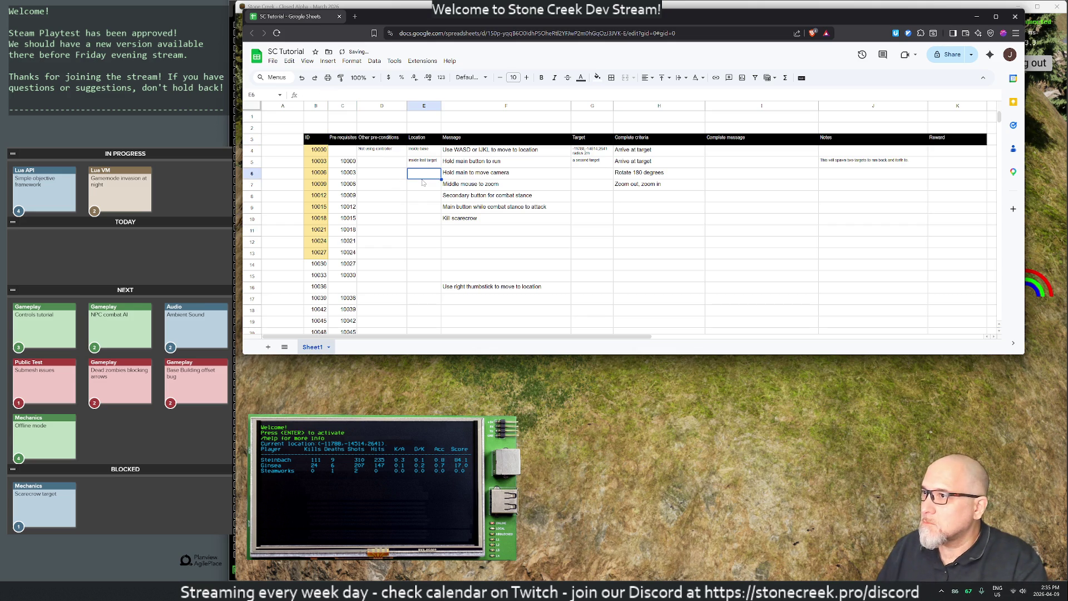
click(422, 183)
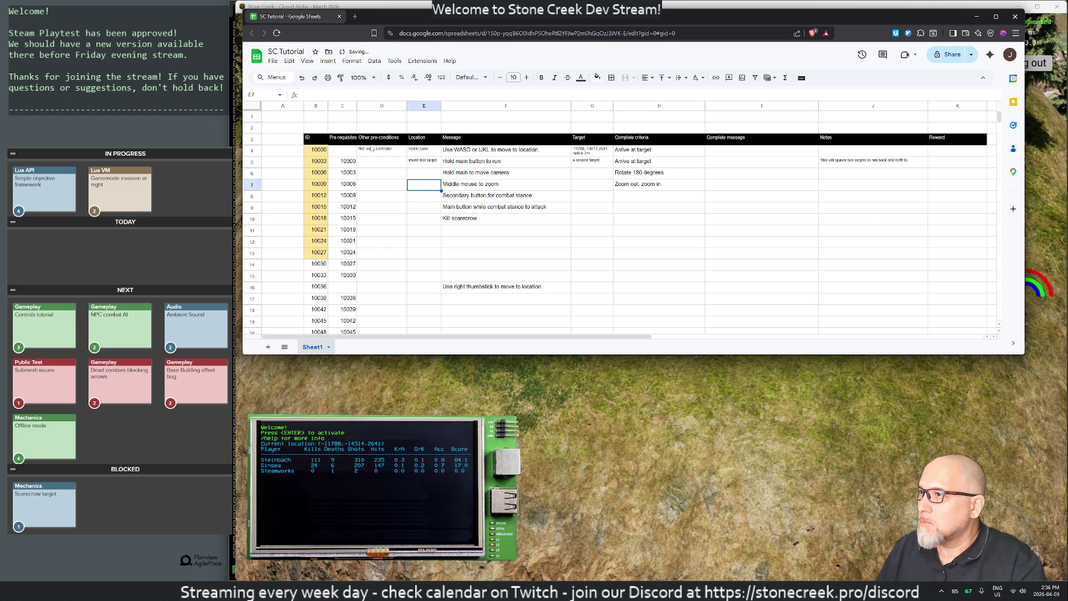
click(348, 140)
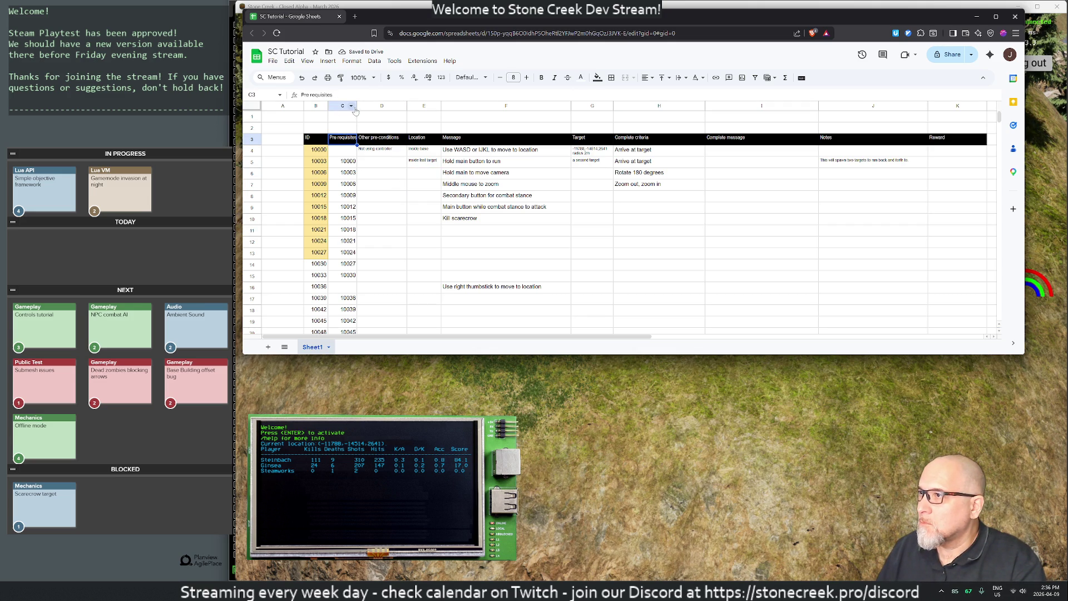
drag(357, 107, 359, 107)
Copy G4's small font onto the prerequisite IDs in C4:C22 and C24
click(393, 163)
click(580, 153)
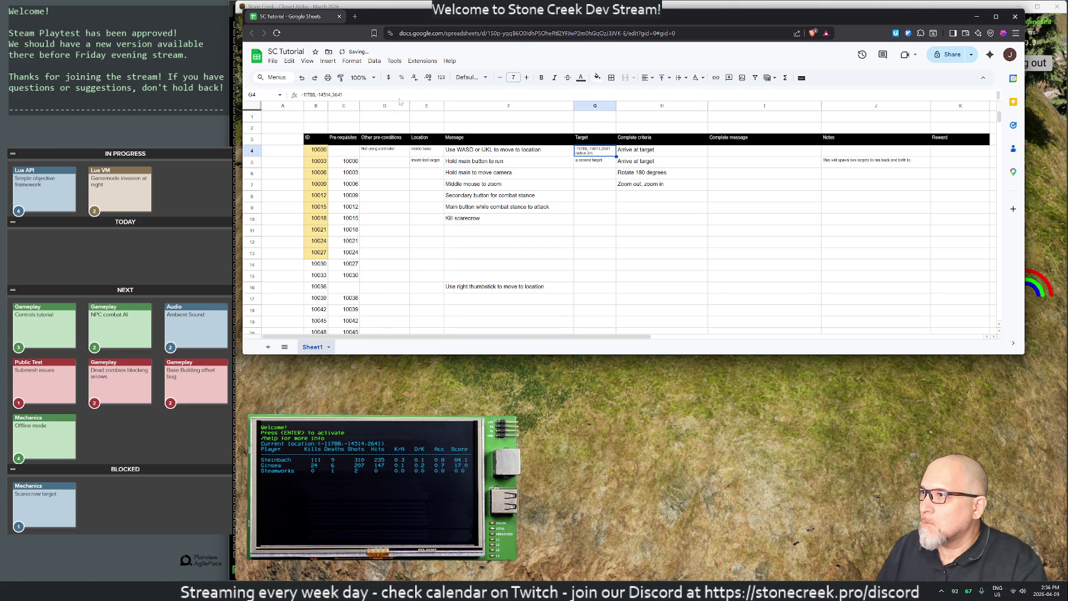
click(341, 82)
mouse_move(341, 155)
mouse_down()
mouse_move(346, 333)
mouse_move(347, 223)
mouse_move(347, 281)
mouse_move(347, 266)
mouse_up()
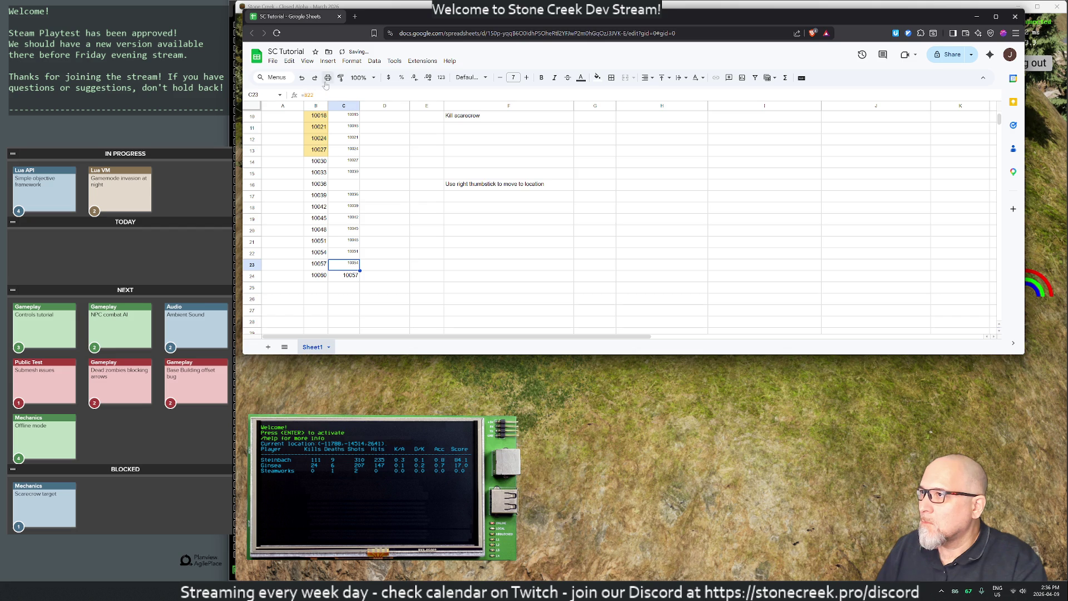
click(341, 77)
click(346, 276)
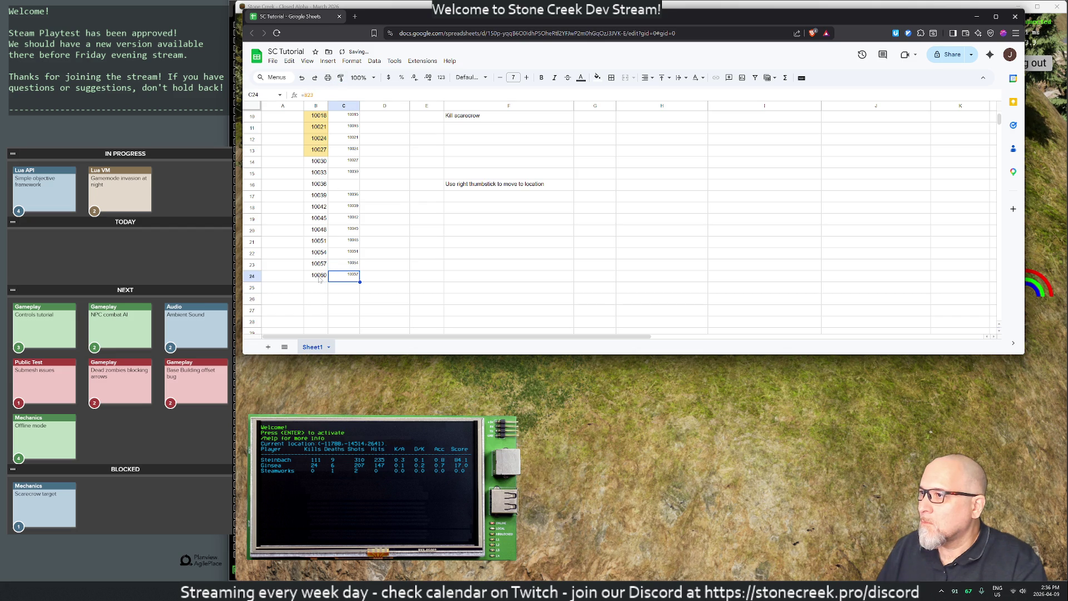
mouse_move(320, 280)
mouse_down()
mouse_move(317, 114)
mouse_move(317, 150)
mouse_up()
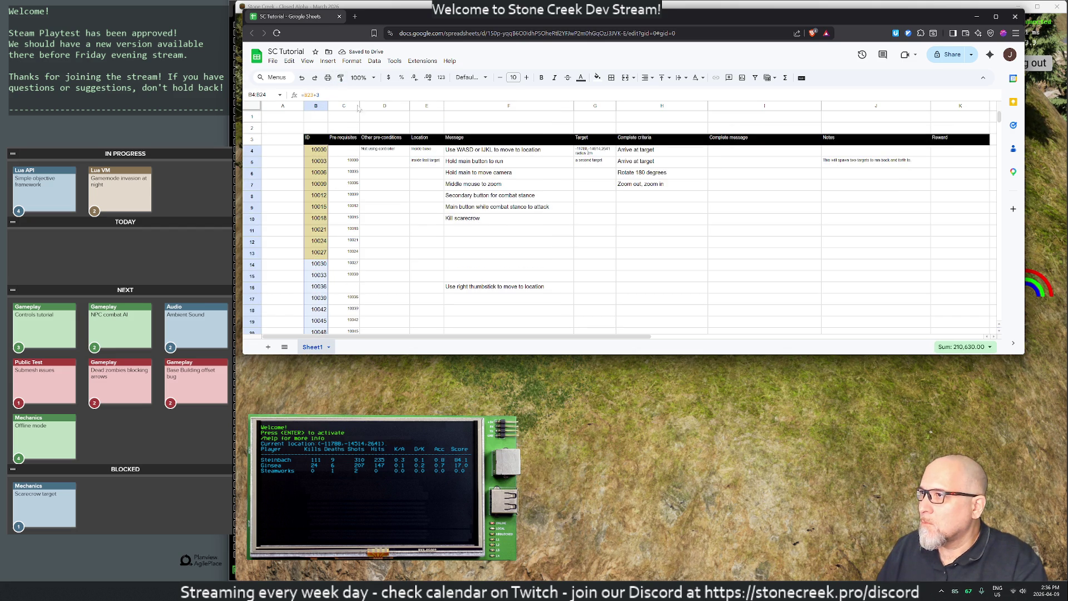
Make the ID numbers in B4:B24 bold
click(541, 77)
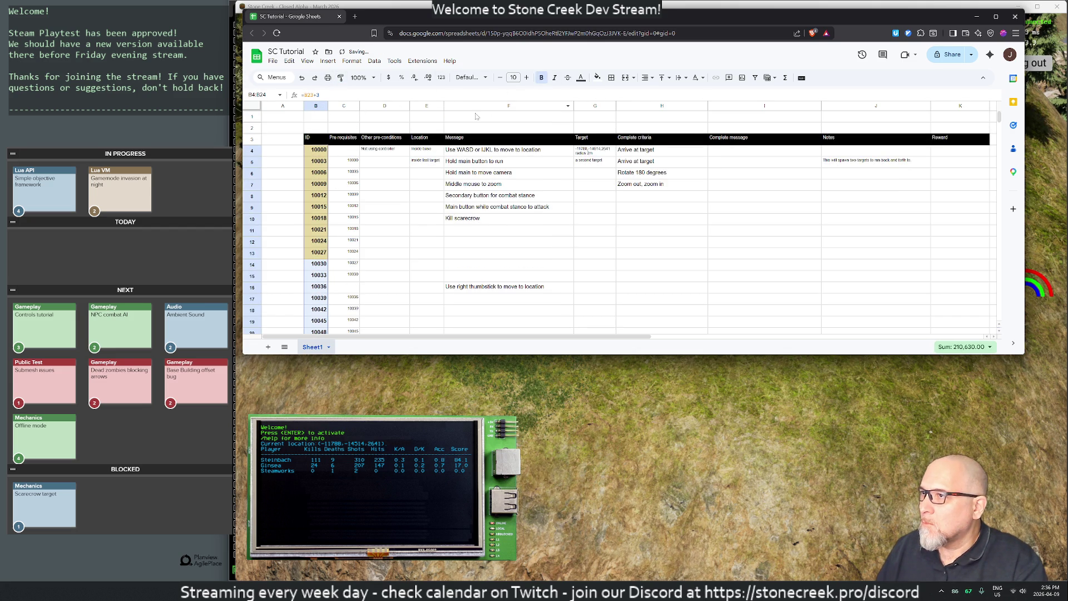
drag(595, 195, 595, 207)
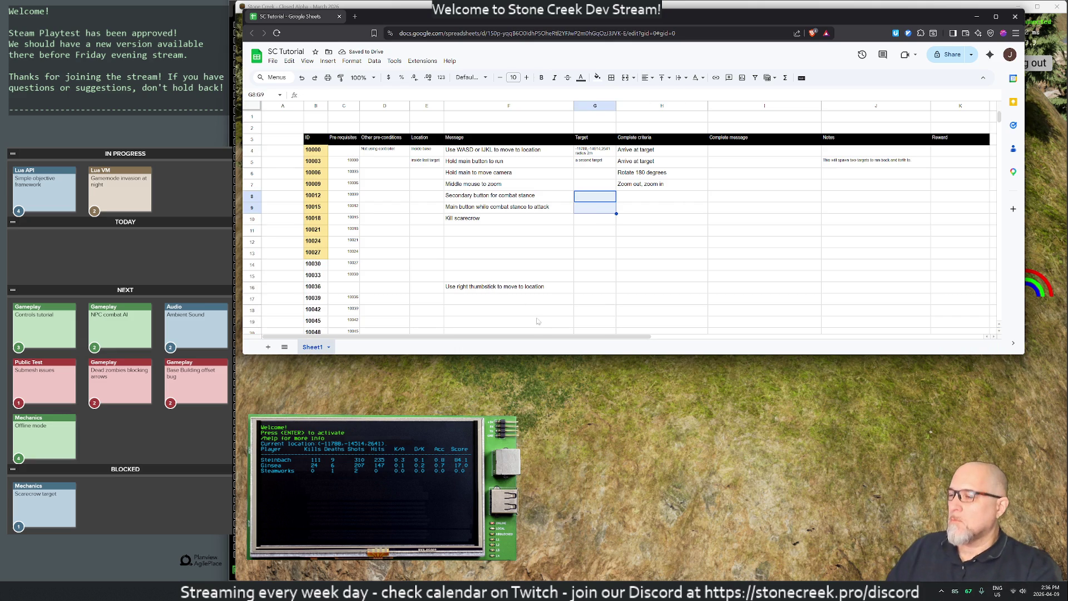
mouse_move(314, 149)
mouse_down()
mouse_move(315, 333)
mouse_move(317, 184)
mouse_up()
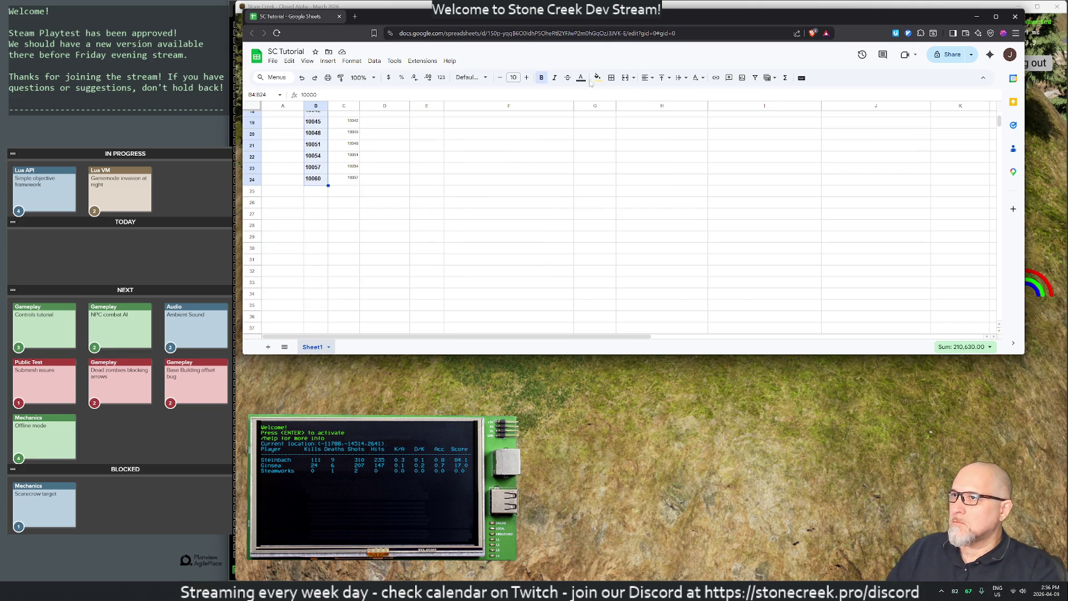
click(661, 79)
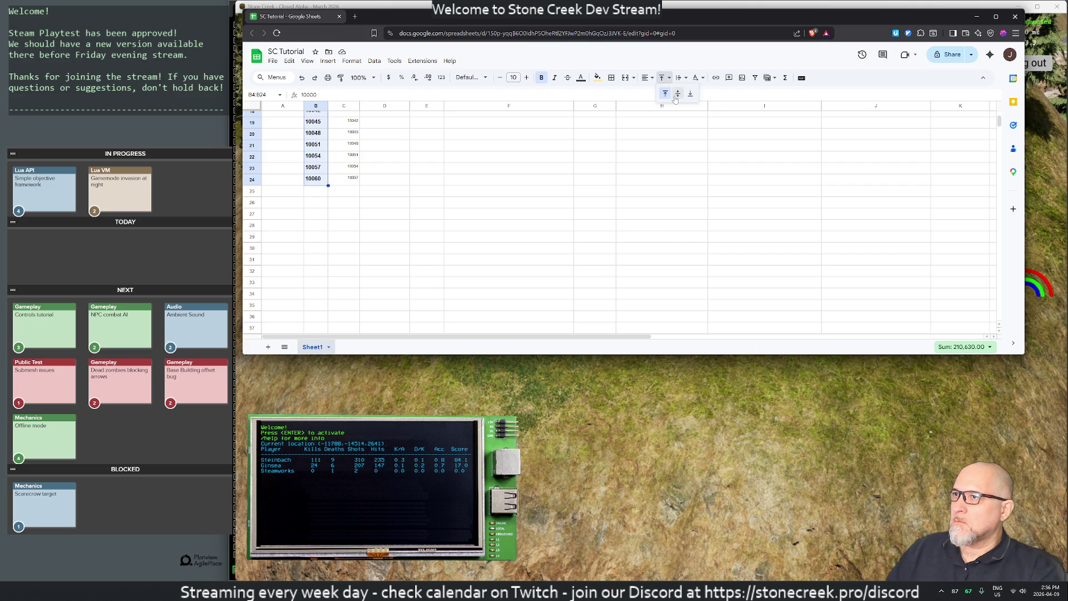
click(677, 93)
click(507, 237)
Set vertical alignment to Middle for every cell in the sheet
scroll(445, 278, up, 5)
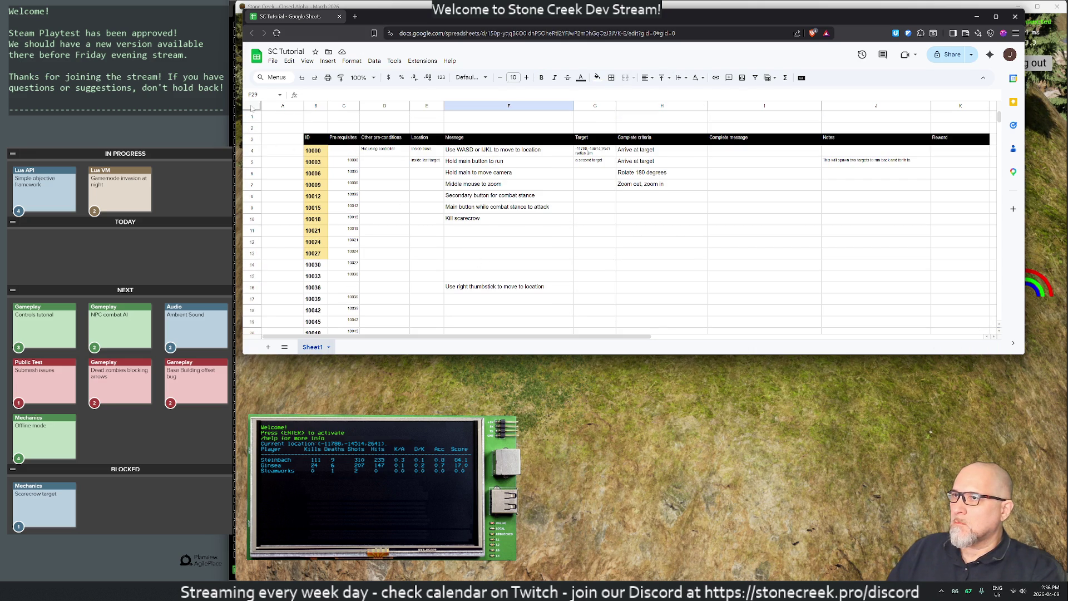
click(252, 109)
click(661, 79)
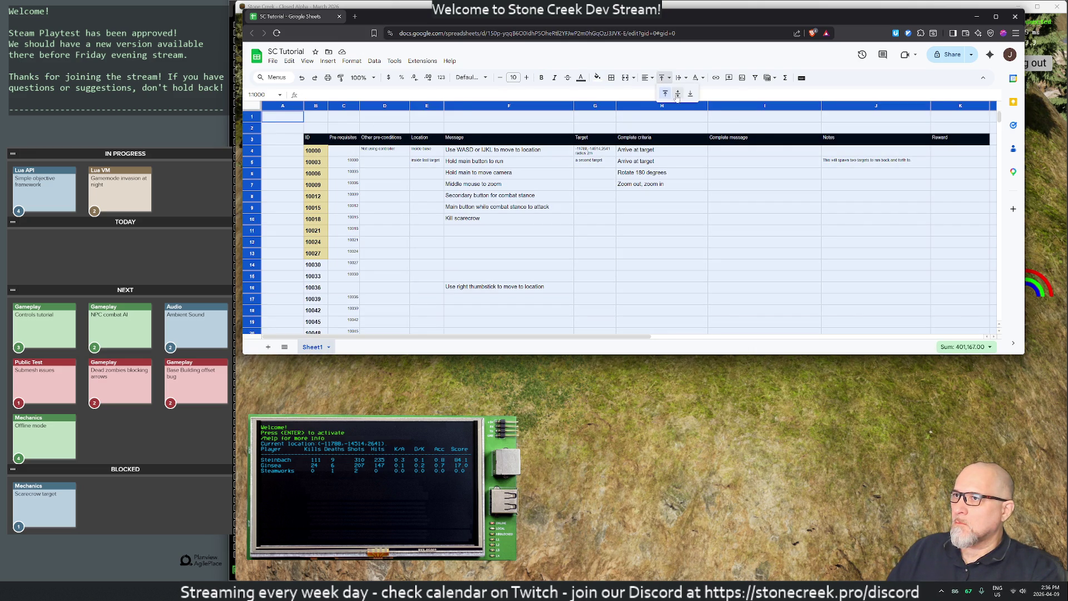
click(677, 94)
click(639, 208)
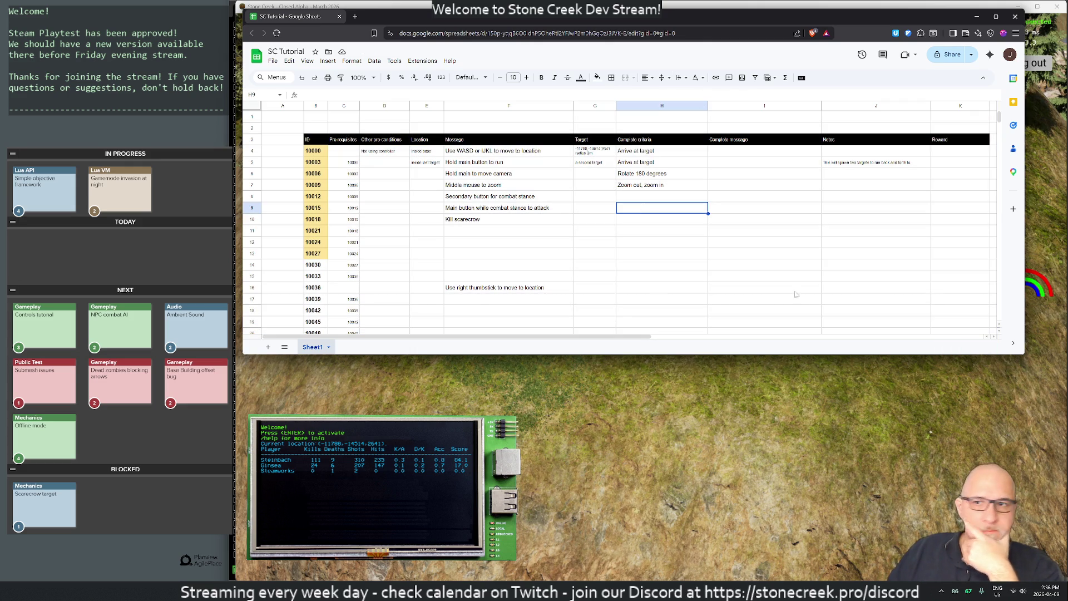
key(super+a)
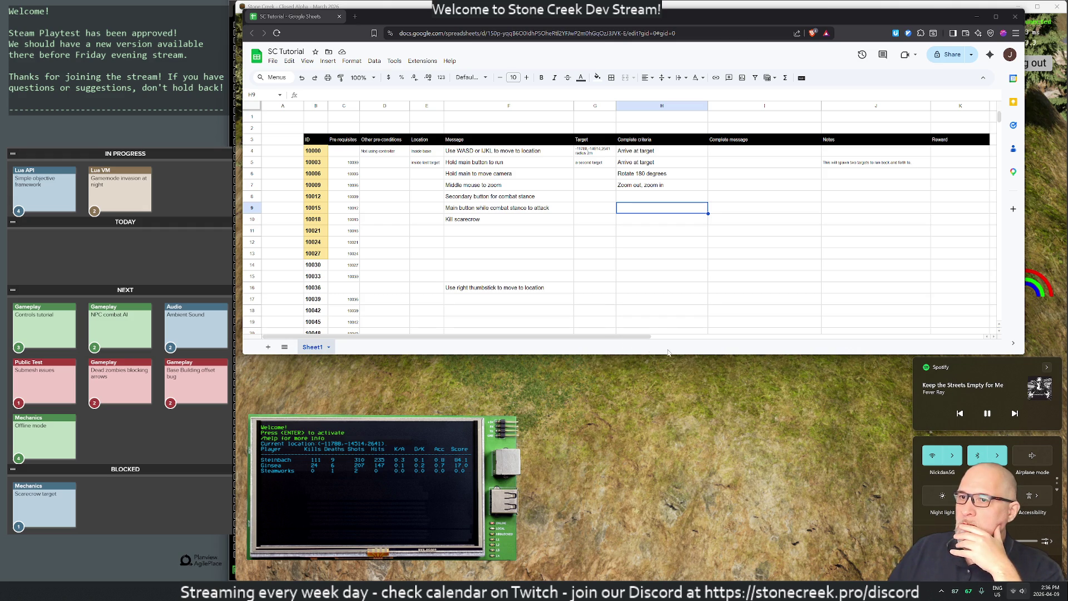
click(668, 298)
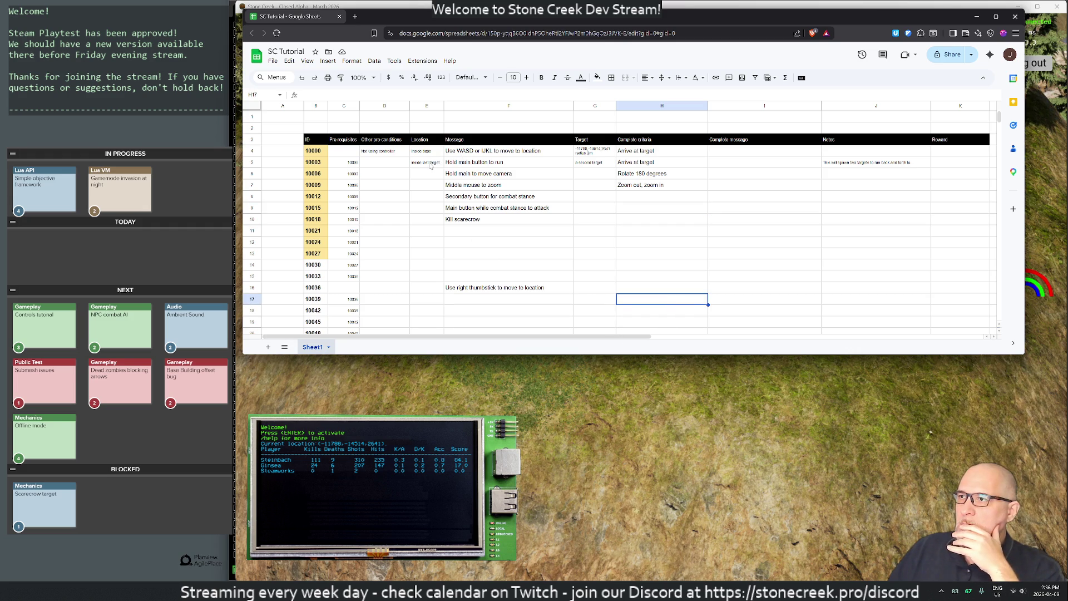
click(467, 167)
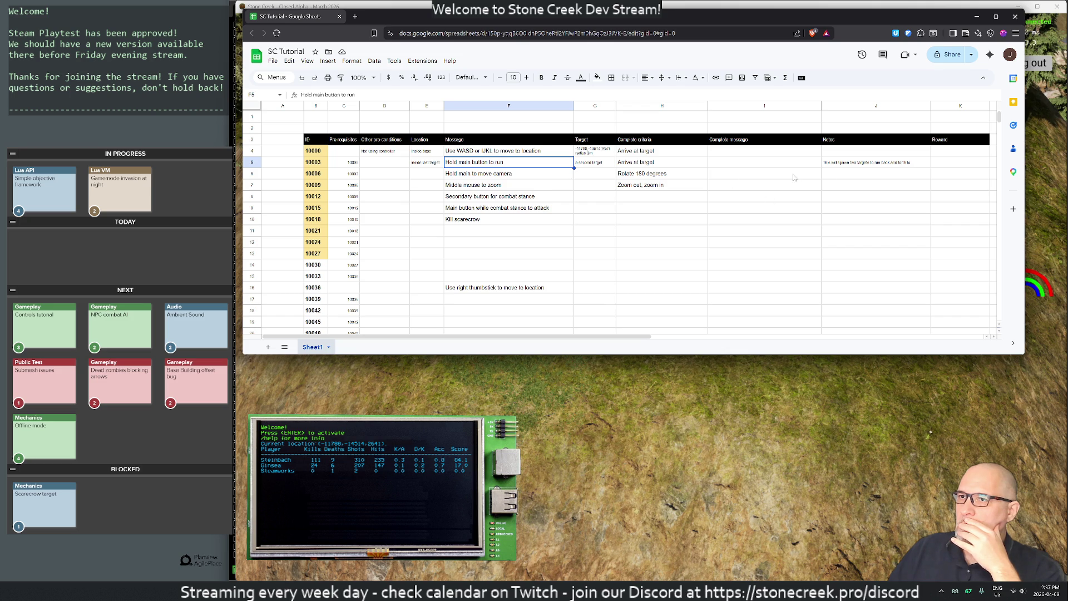
Enter the step 10000 note in J4 and apply J5's small-text format down column J
click(838, 153)
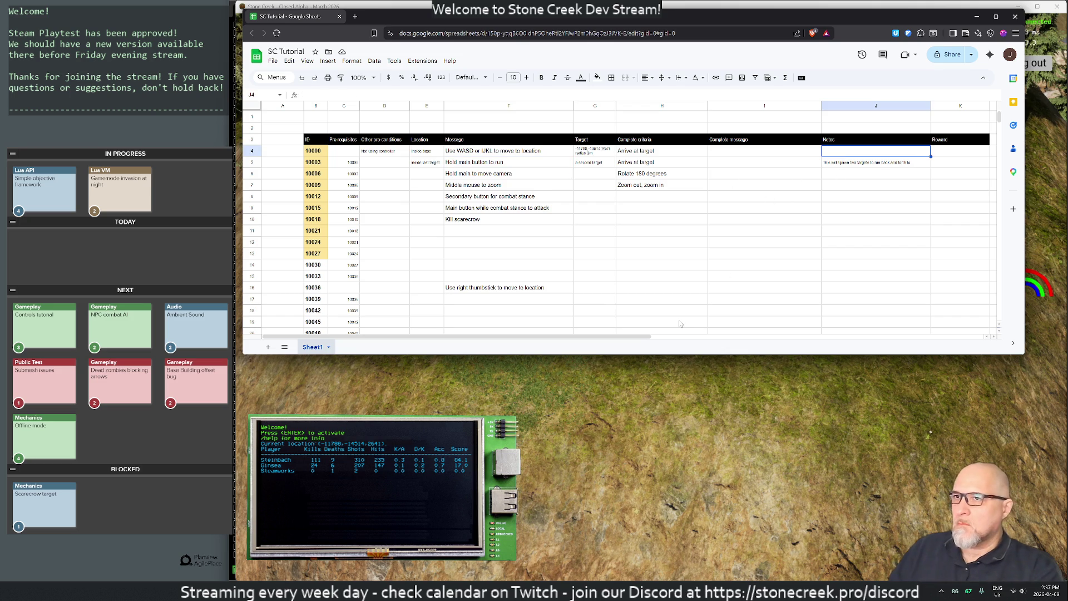
text(Immediately start next step)
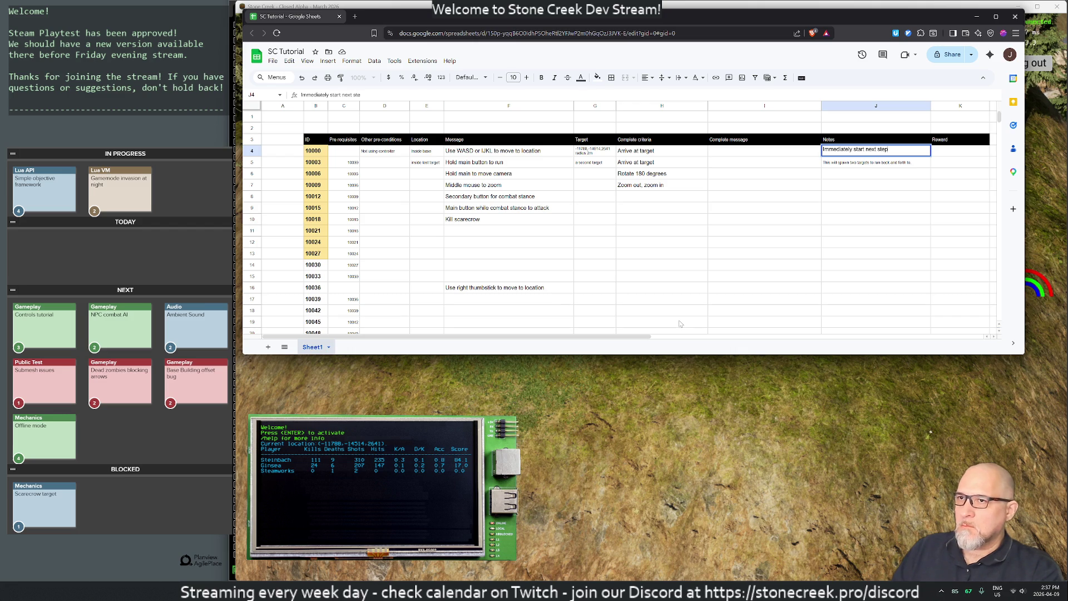
key(Return)
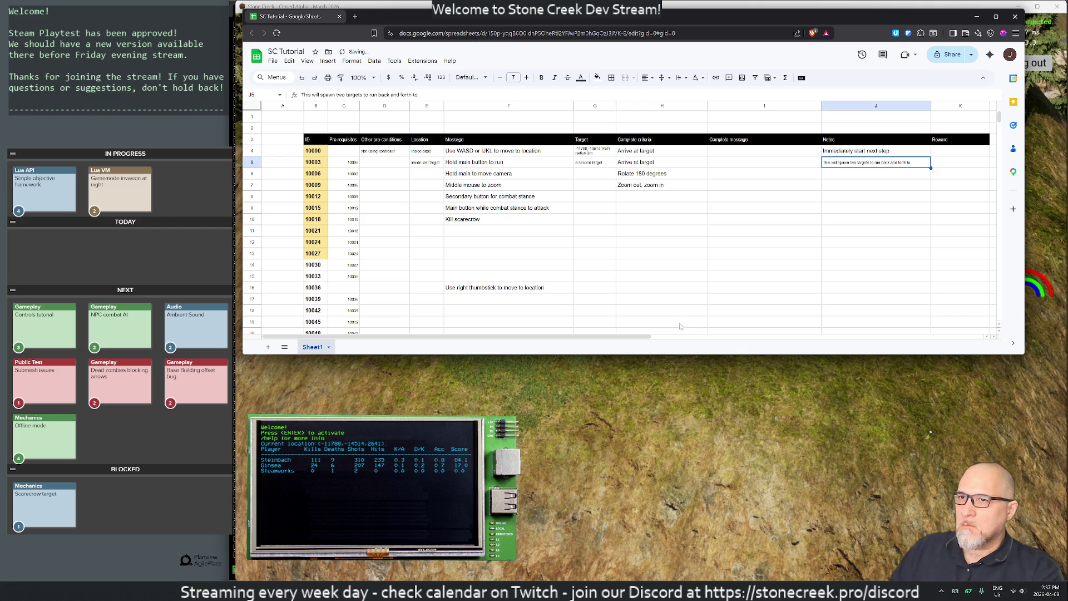
click(340, 78)
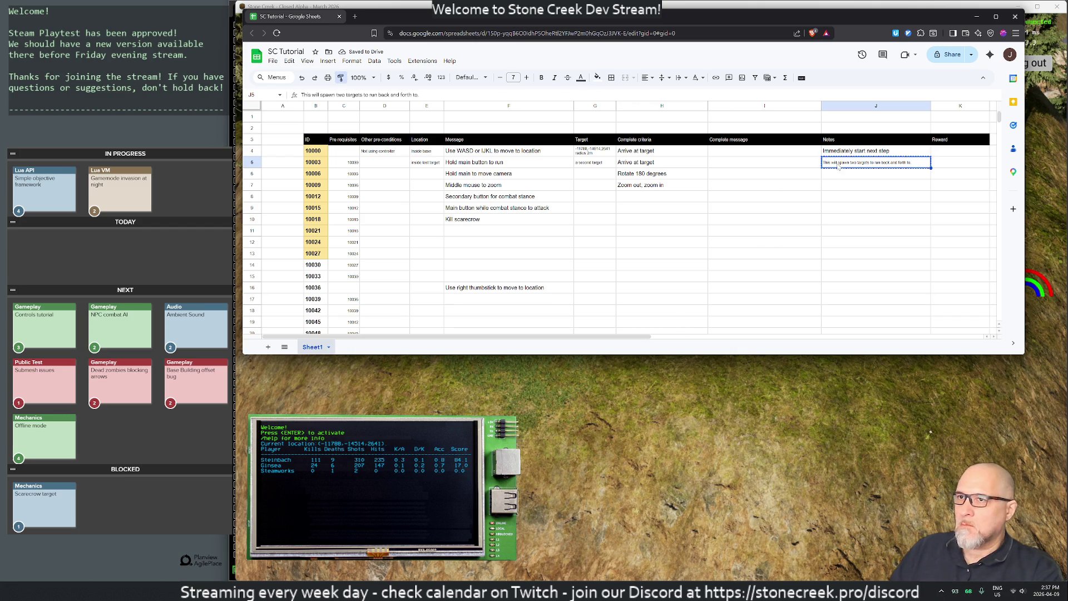
mouse_move(860, 151)
mouse_down()
mouse_move(860, 342)
mouse_move(862, 329)
mouse_up()
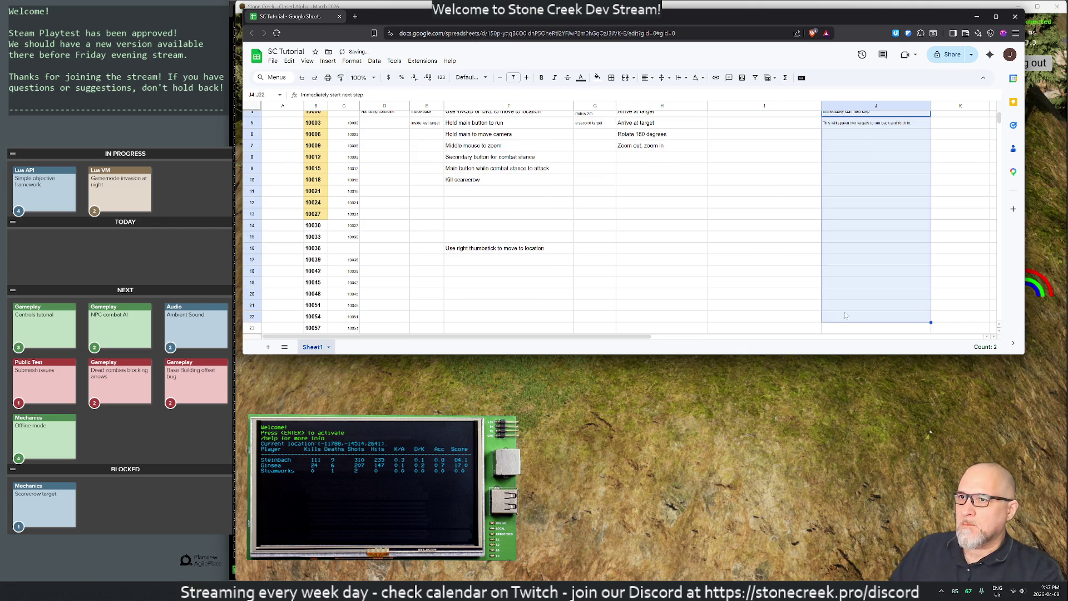
scroll(779, 250, up, 2)
click(740, 233)
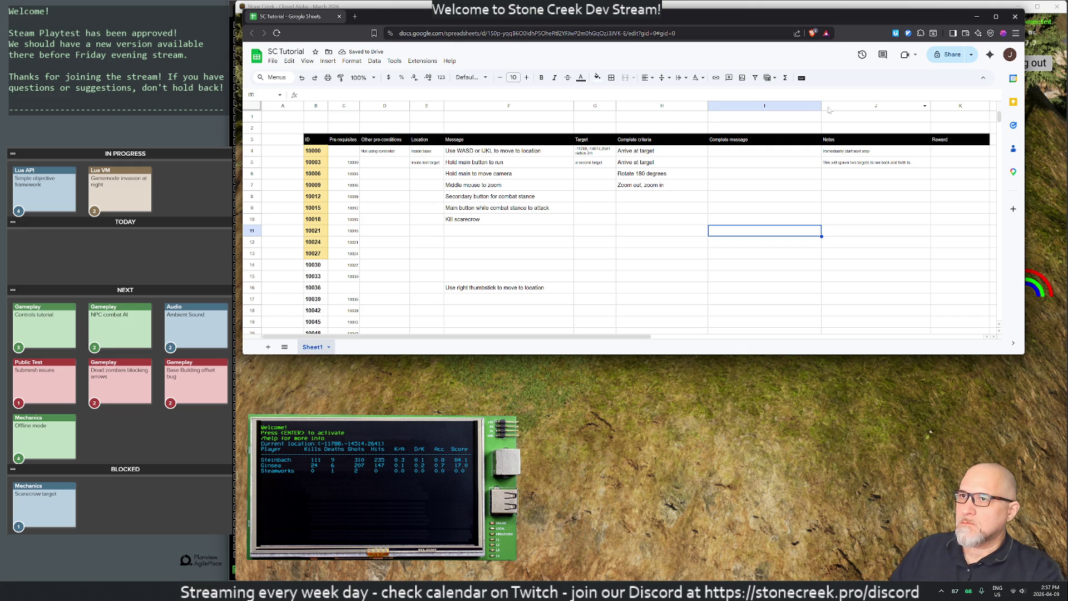
Narrow columns I, K and D, zoom to 125%, and shrink empty column A to a sliver
drag(821, 105, 786, 105)
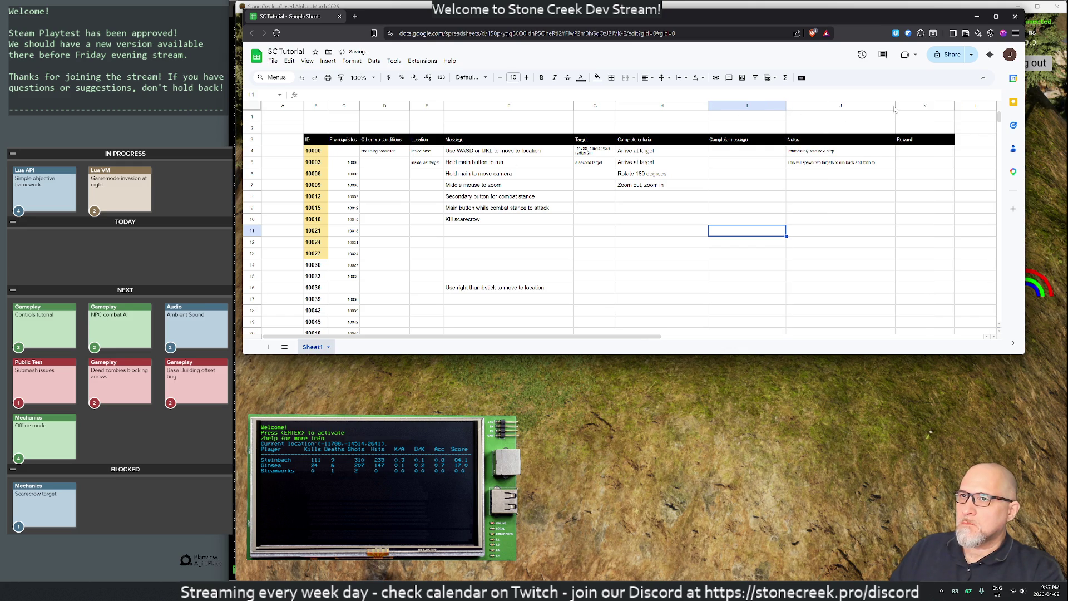
drag(955, 105, 932, 105)
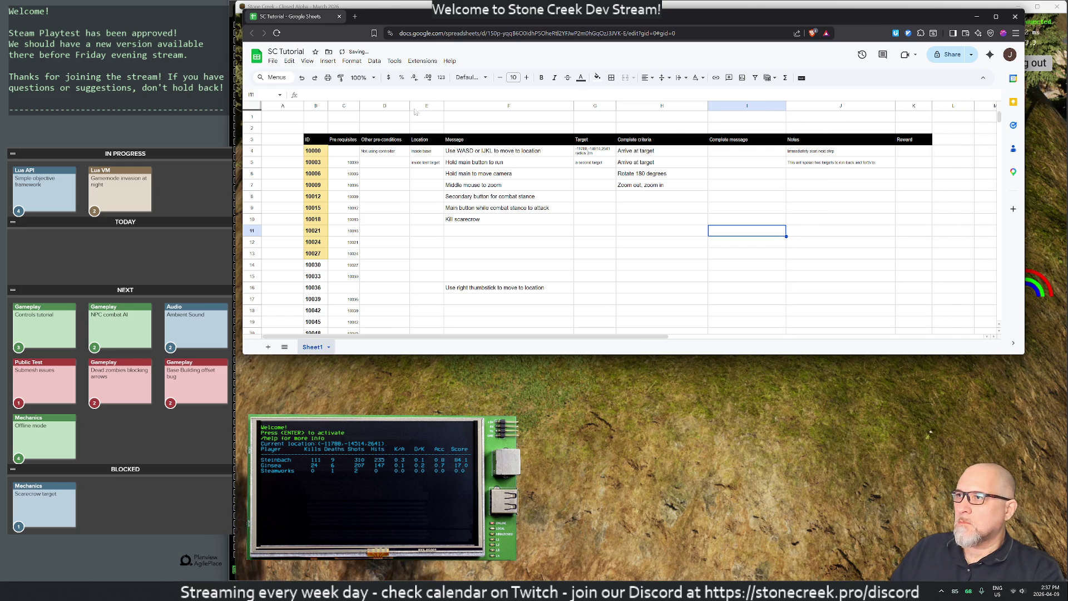
drag(410, 105, 406, 106)
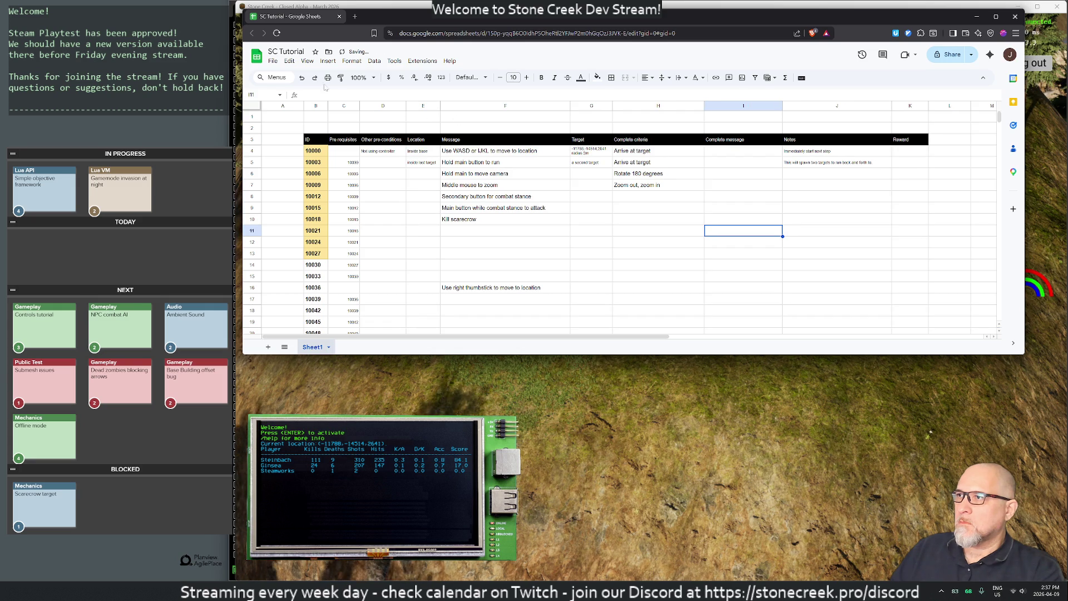
click(364, 78)
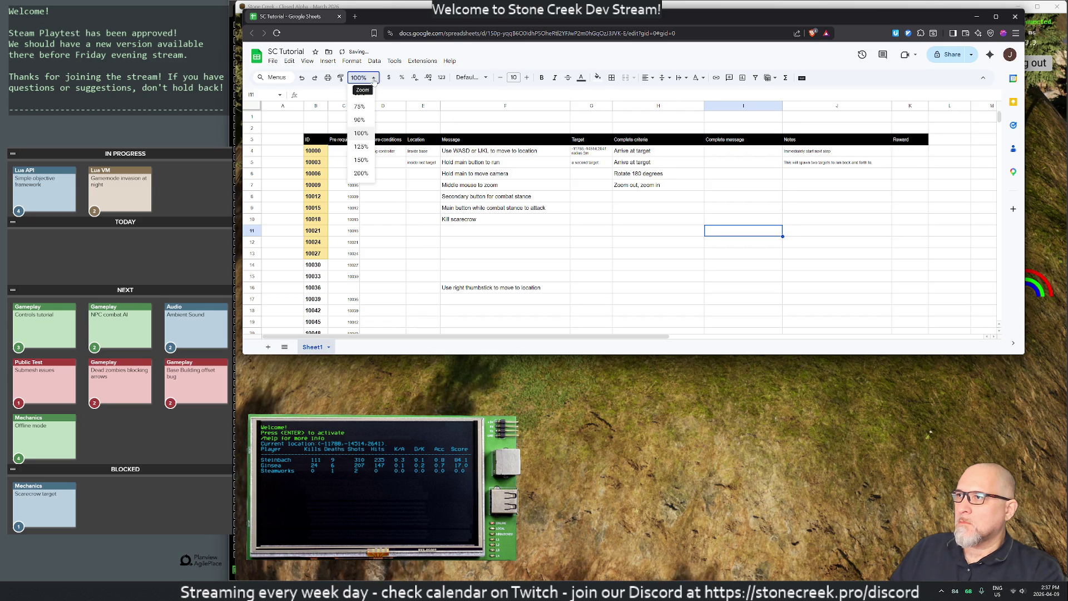
click(361, 147)
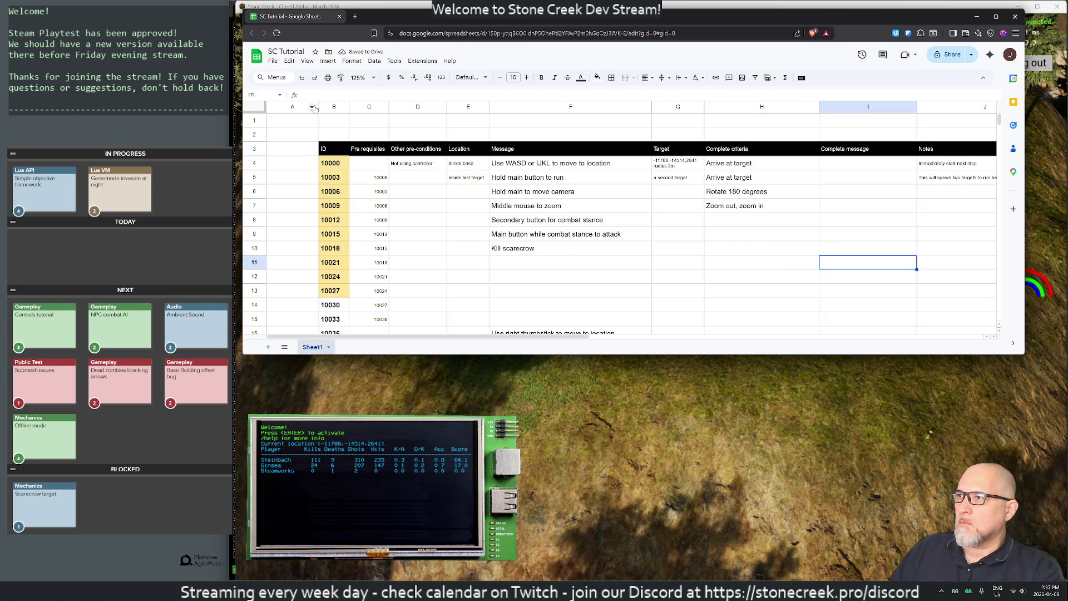
drag(319, 106, 283, 107)
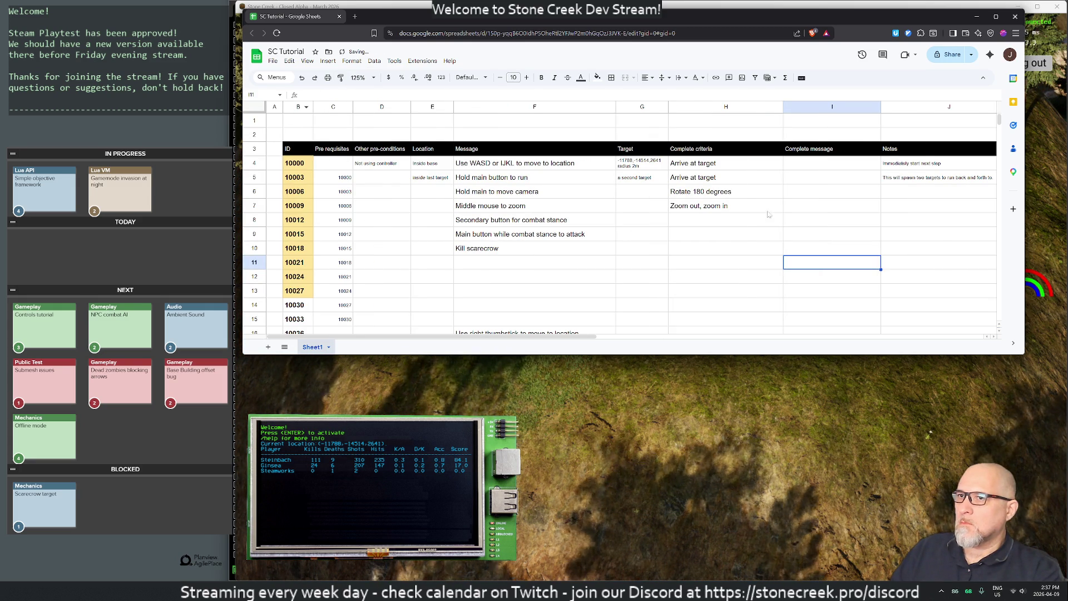
Narrow the Complete message and Notes columns further
click(678, 225)
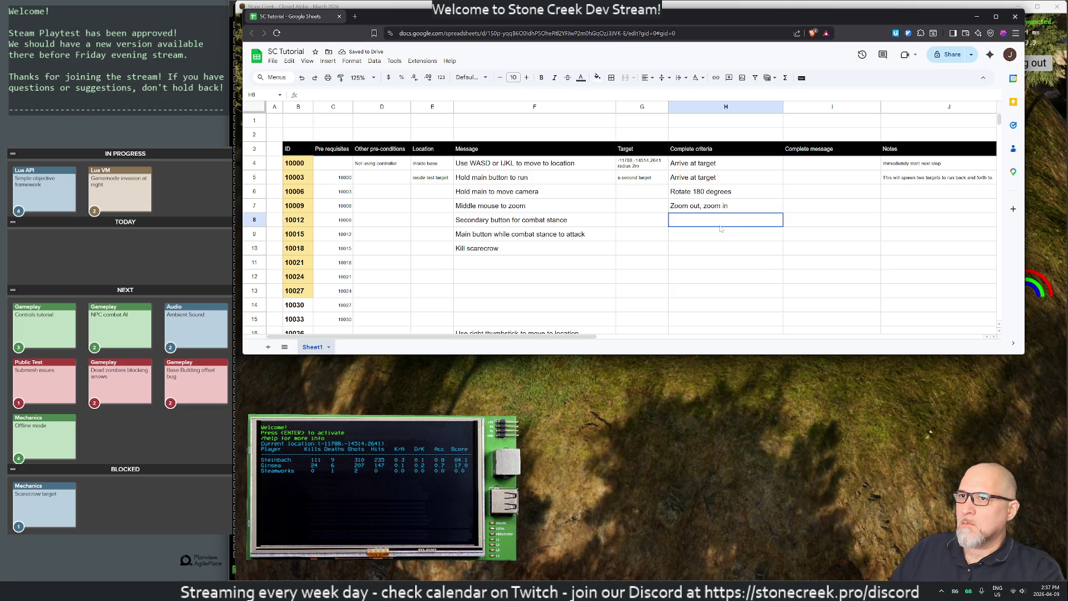
click(650, 235)
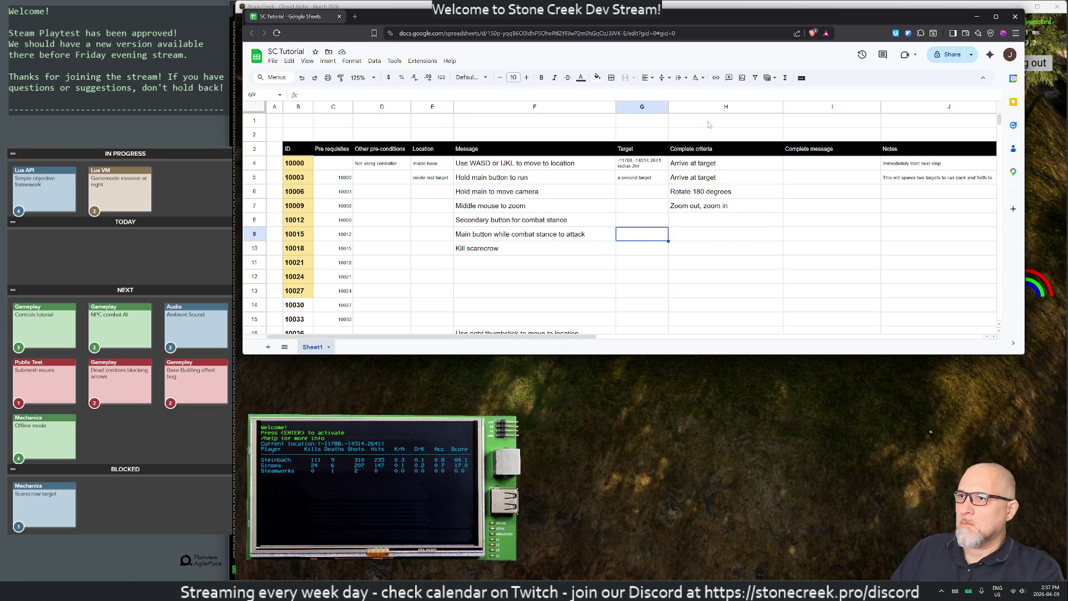
drag(783, 106, 751, 107)
drag(847, 107, 815, 107)
drag(951, 107, 935, 107)
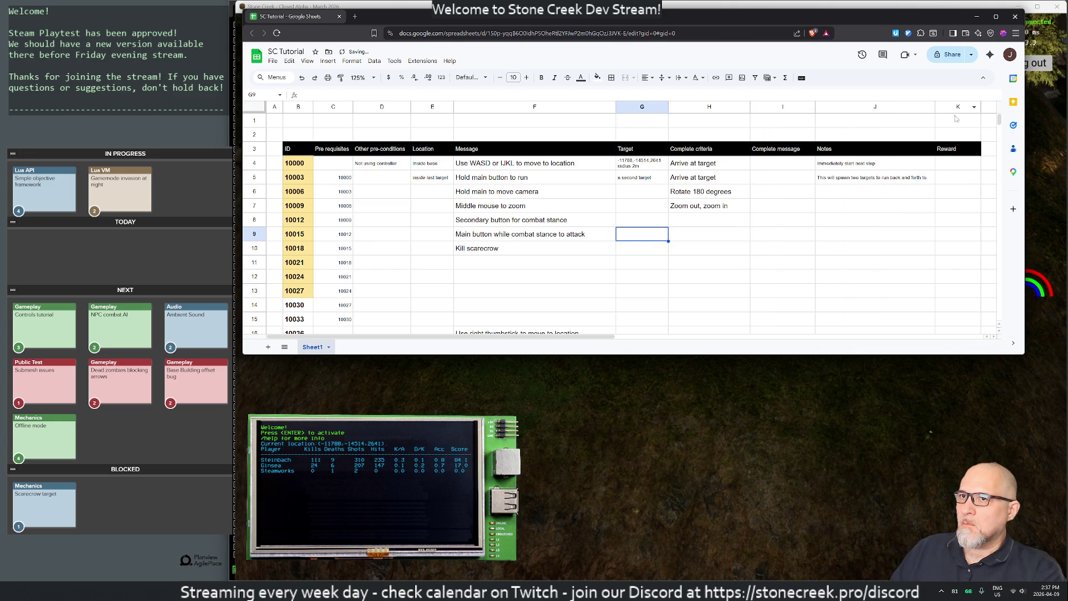
click(776, 234)
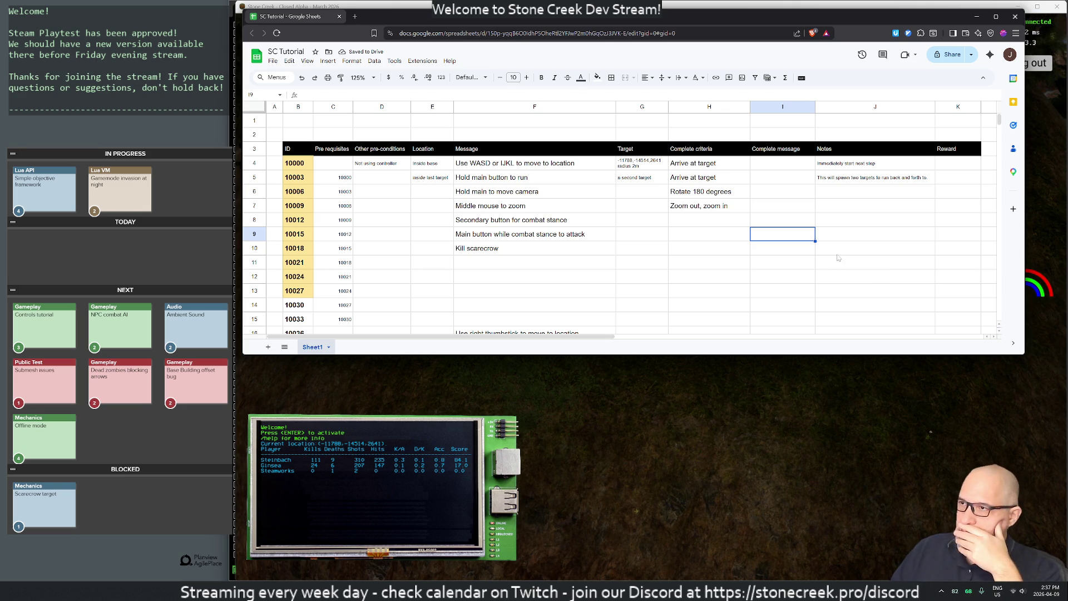
Shrink the tutorial.lua editor below the sheet and copy G4's target coordinates from the formula bar
click(639, 579)
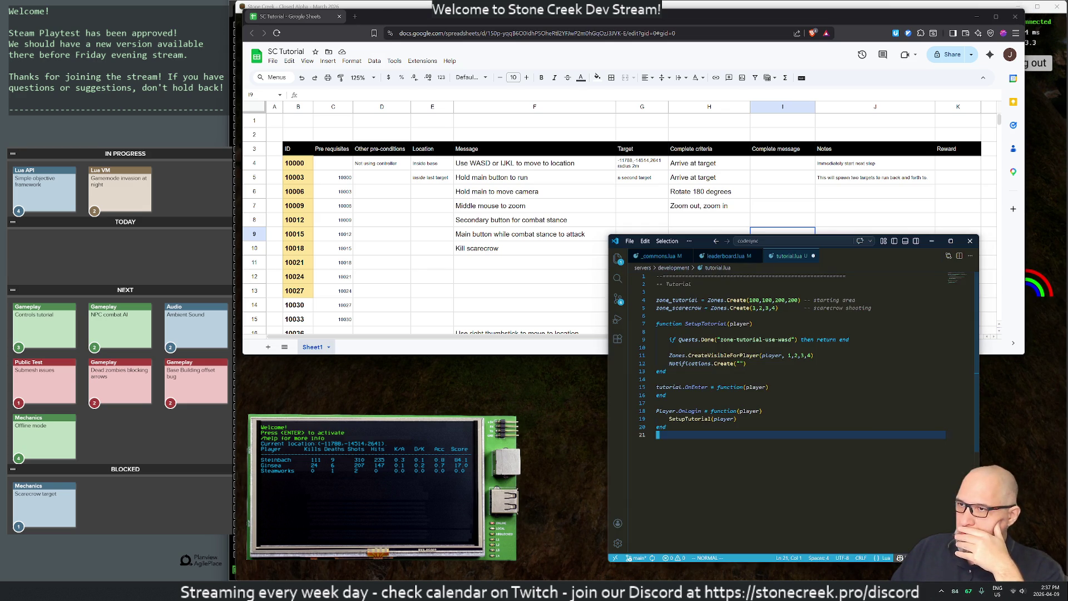
drag(727, 235, 749, 371)
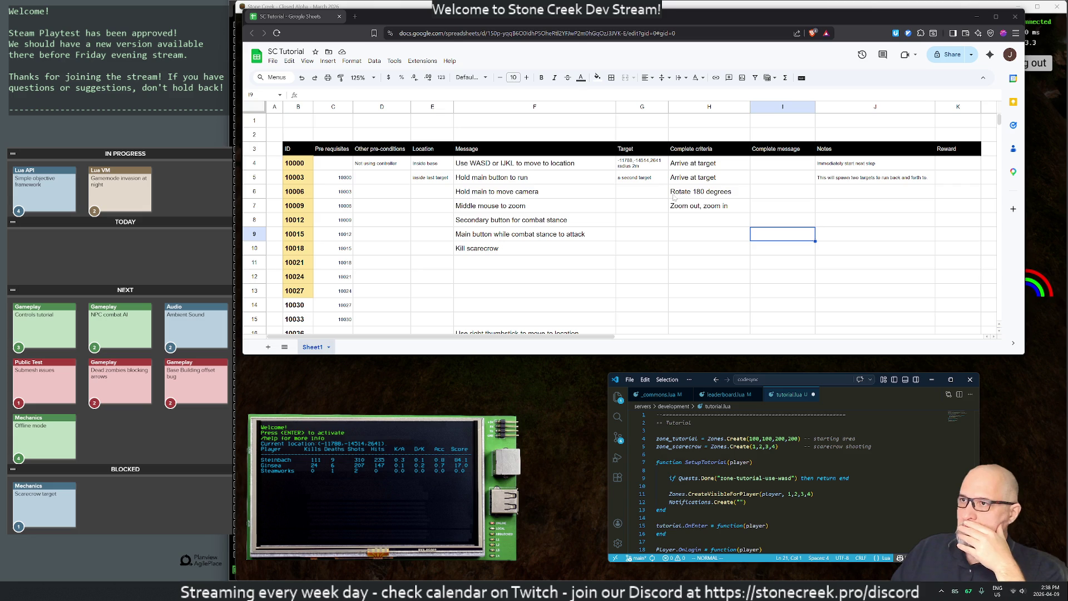
click(644, 193)
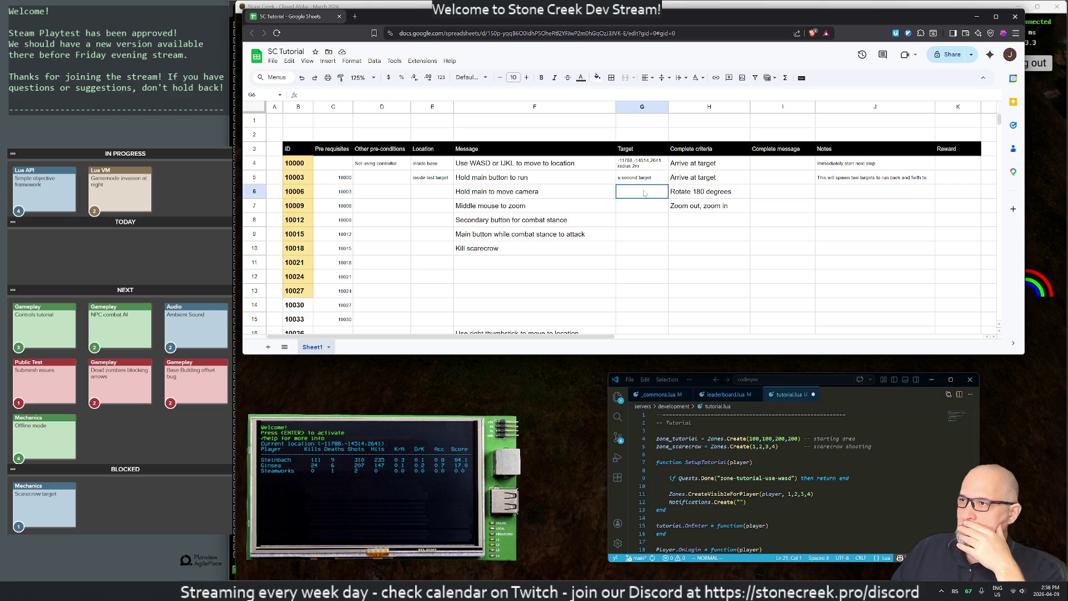
click(695, 167)
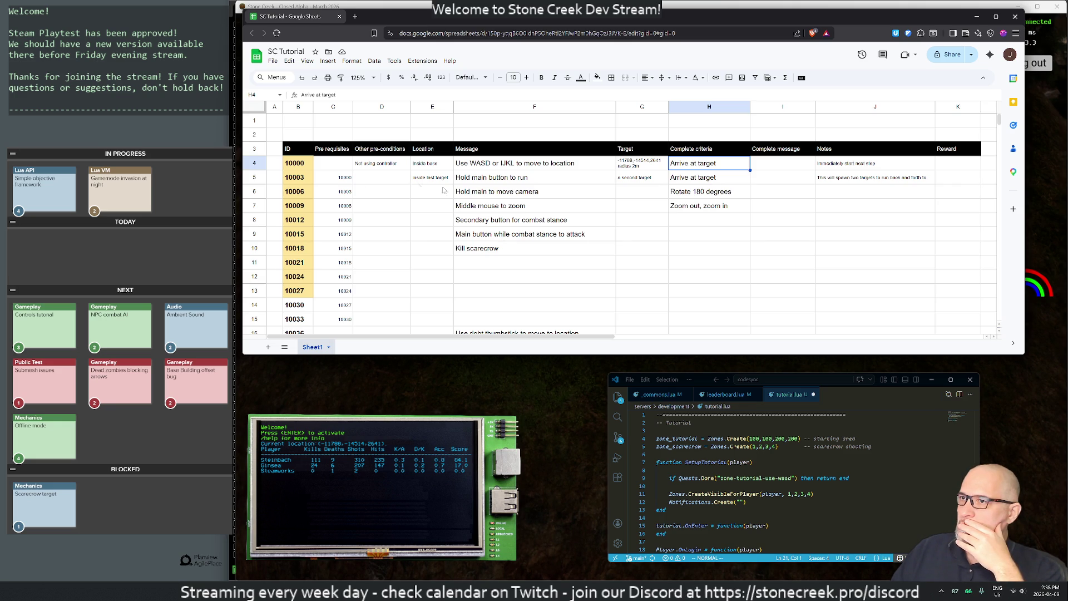
click(639, 167)
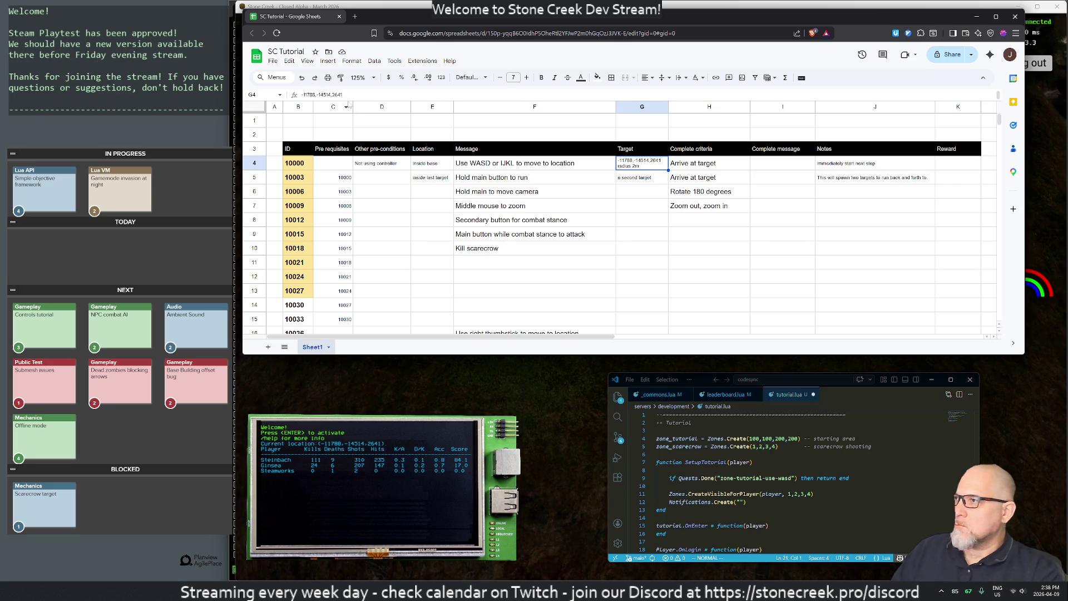
drag(344, 95, 313, 95)
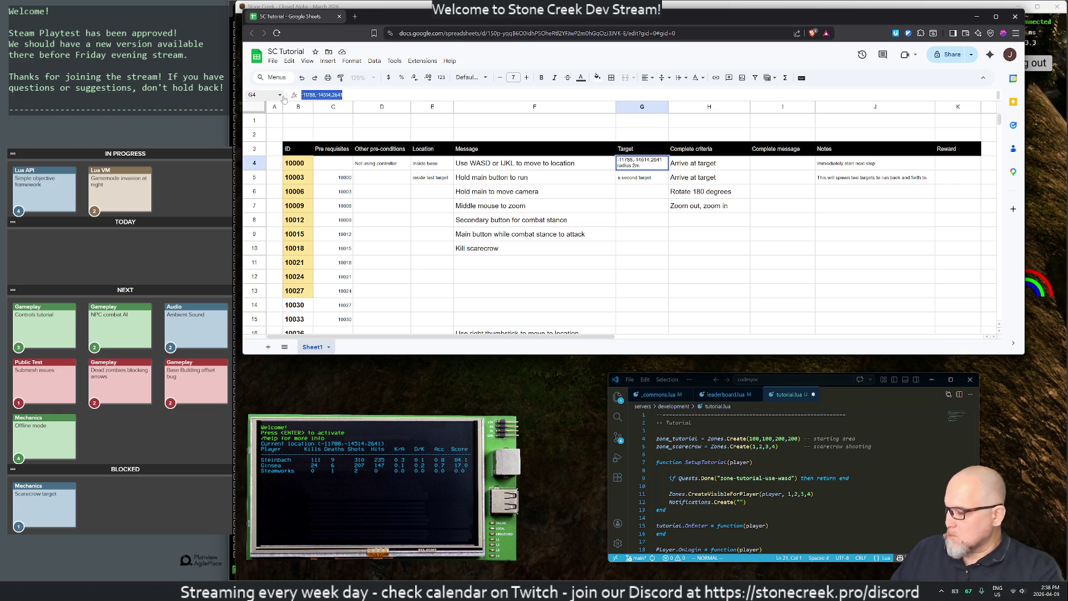
key(Return)
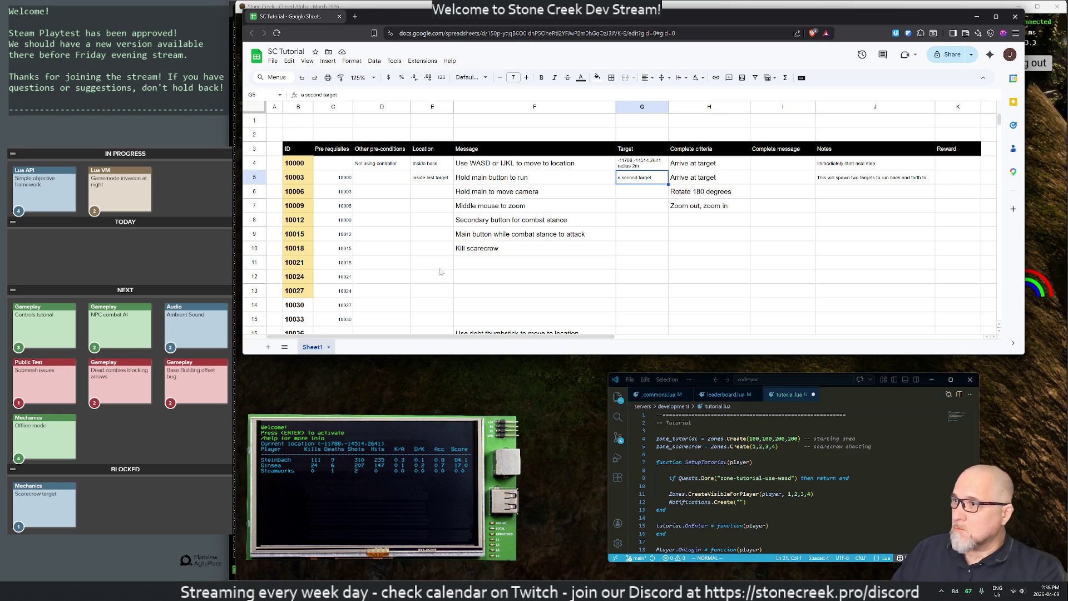
click(477, 371)
Teleport the character to -11788,-14514,2641 with /teleportto
key(Return)
text(/tele)
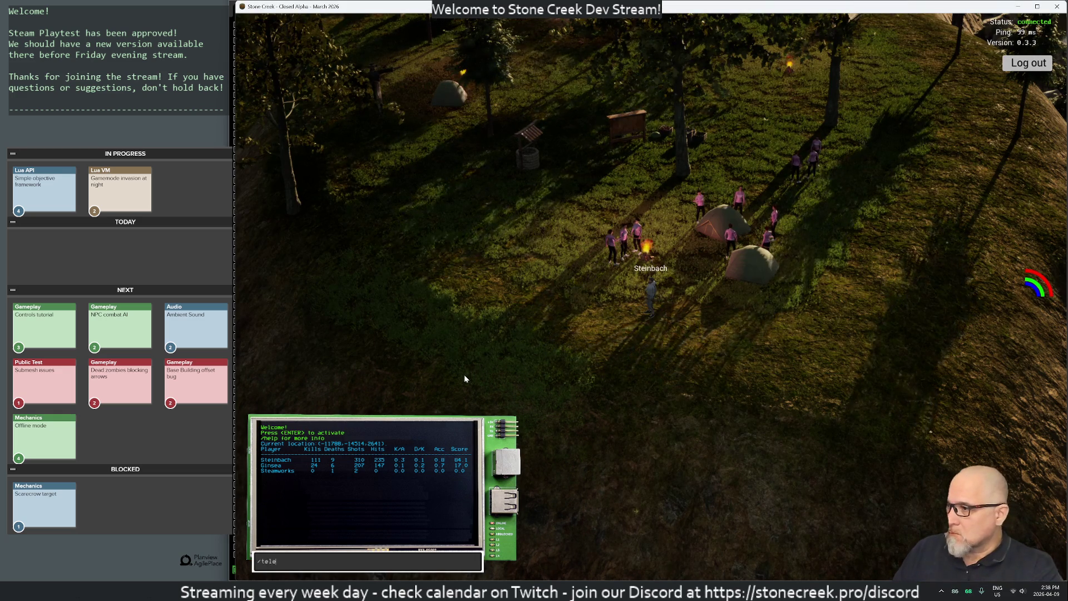
text(portto -11788,-14514,2641)
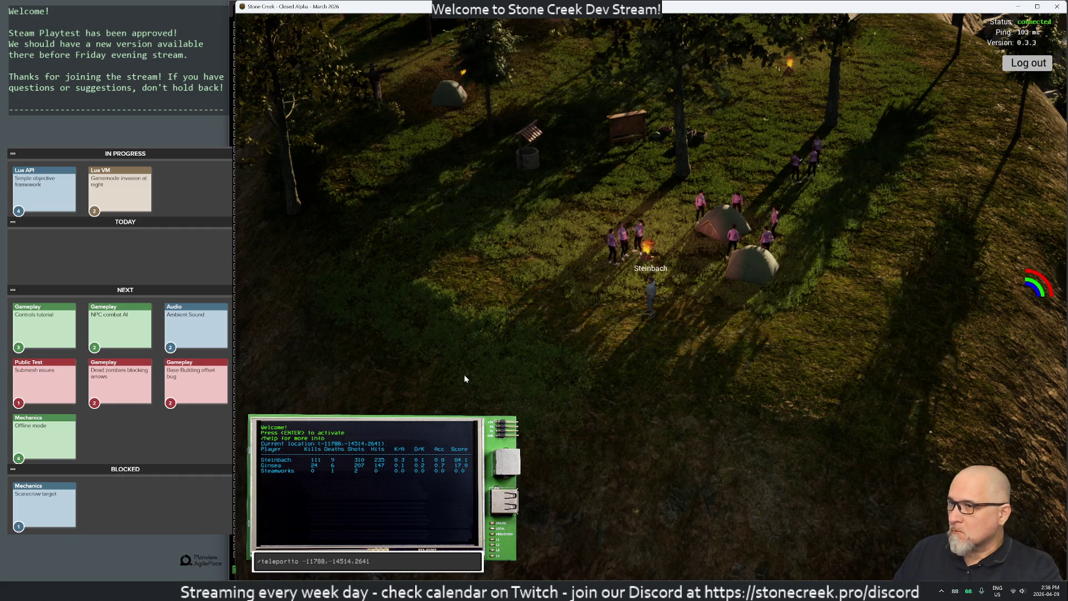
key(Return)
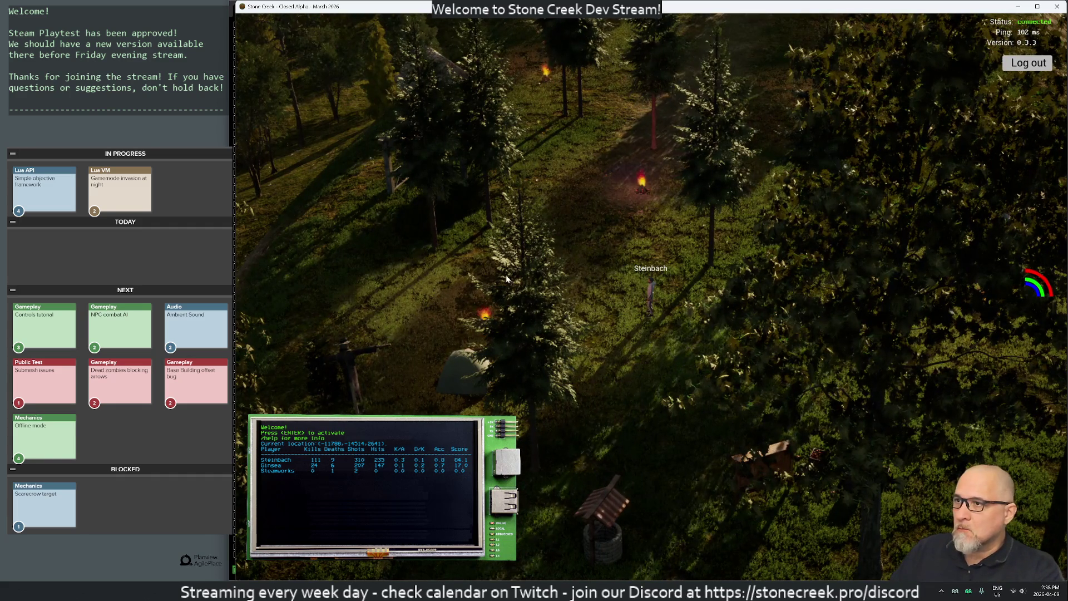
scroll(612, 362, down, 3)
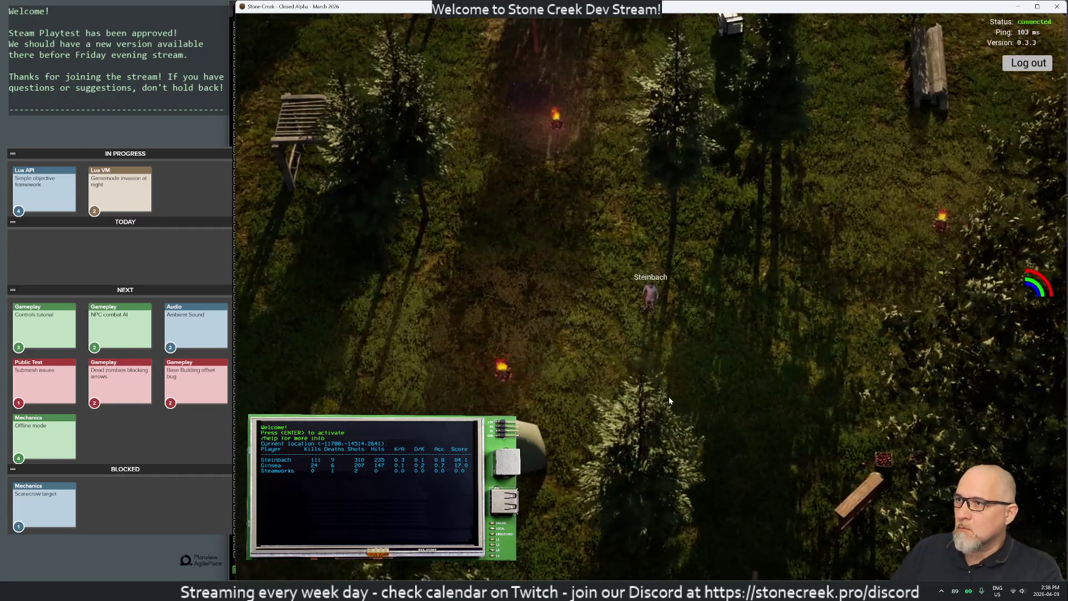
scroll(612, 334, up, 3)
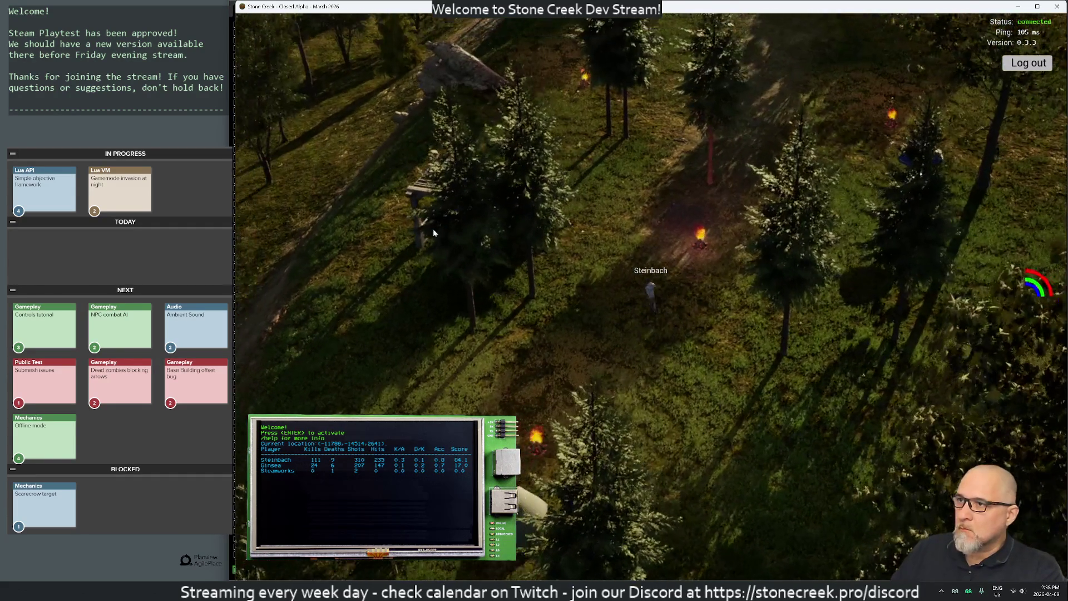
scroll(445, 251, up, 2)
Run /gps to log the current location, then start typing its coordinates into the console
key(Return)
text(/gps)
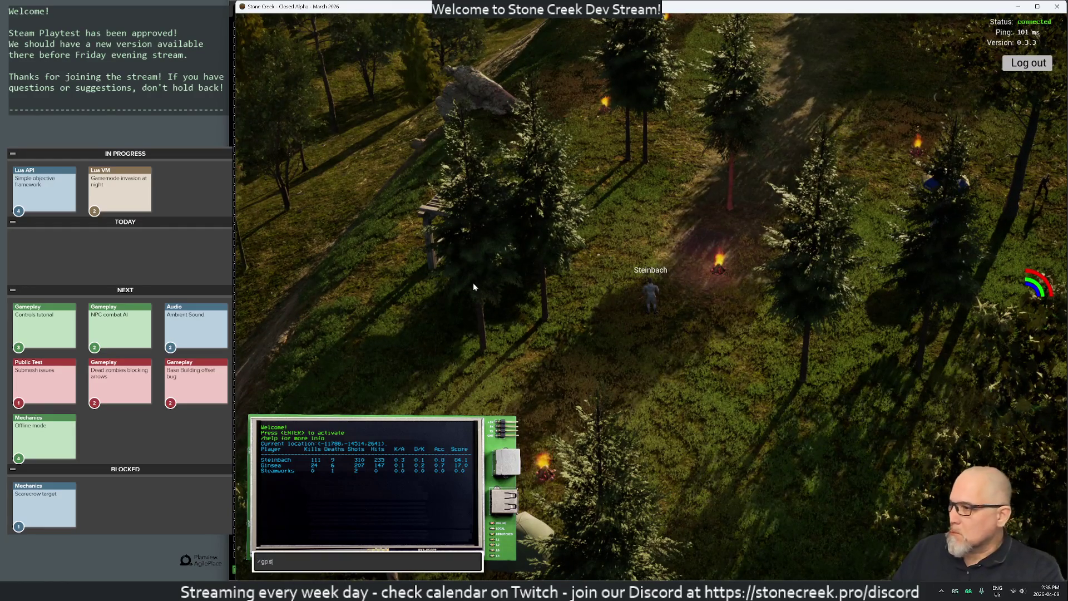
key(Return)
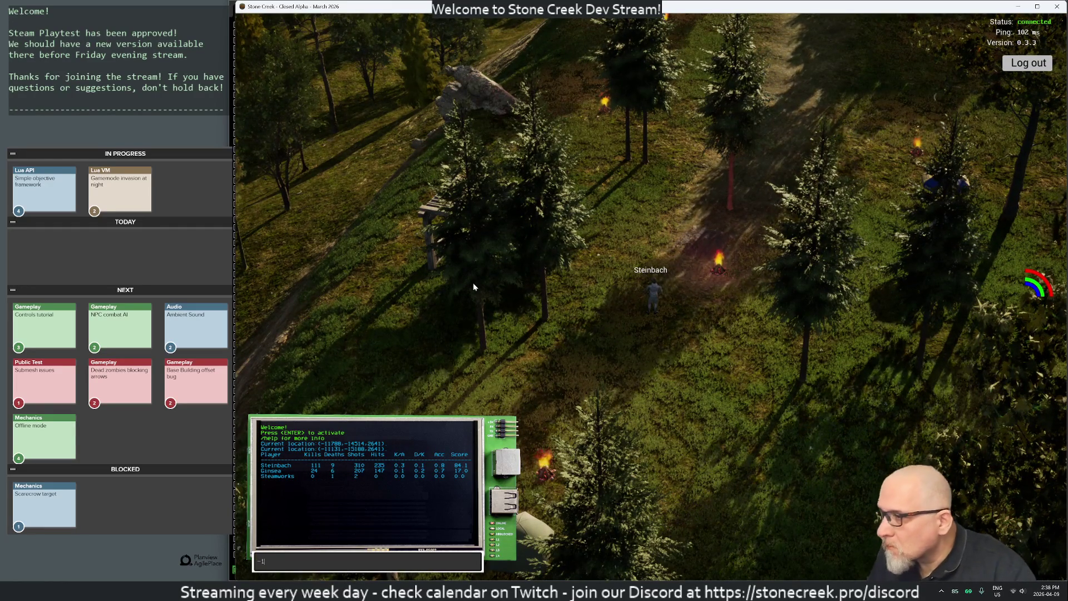
text(1131,1)
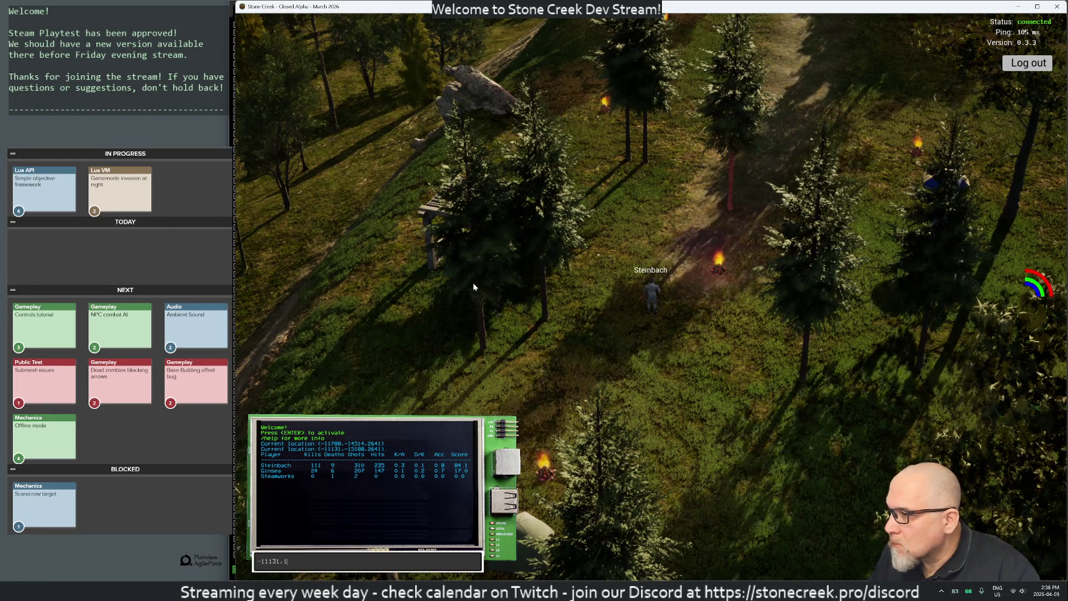
text(5)
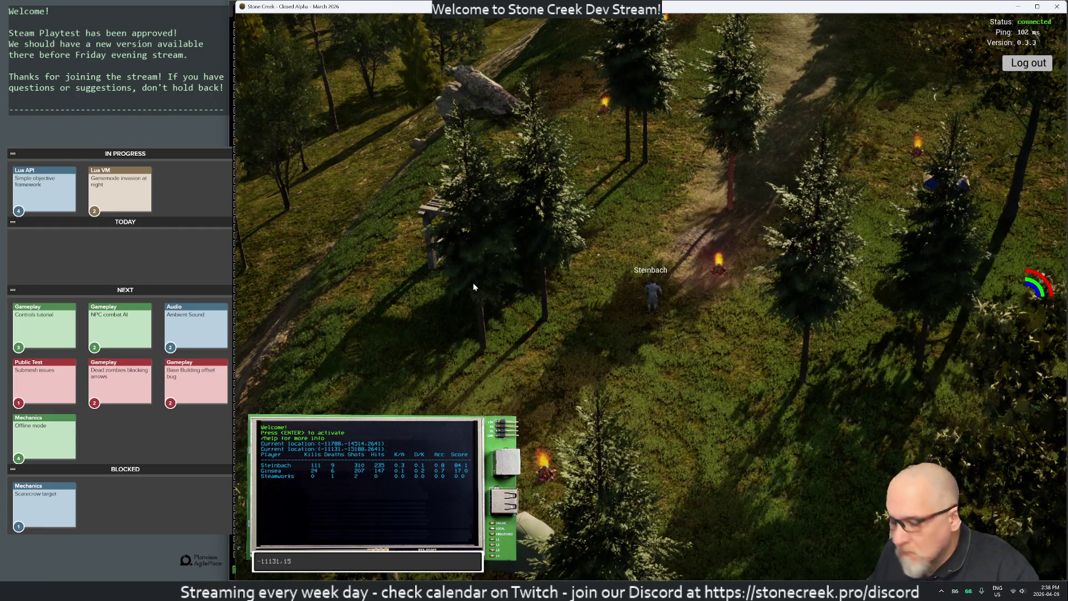
text(188)
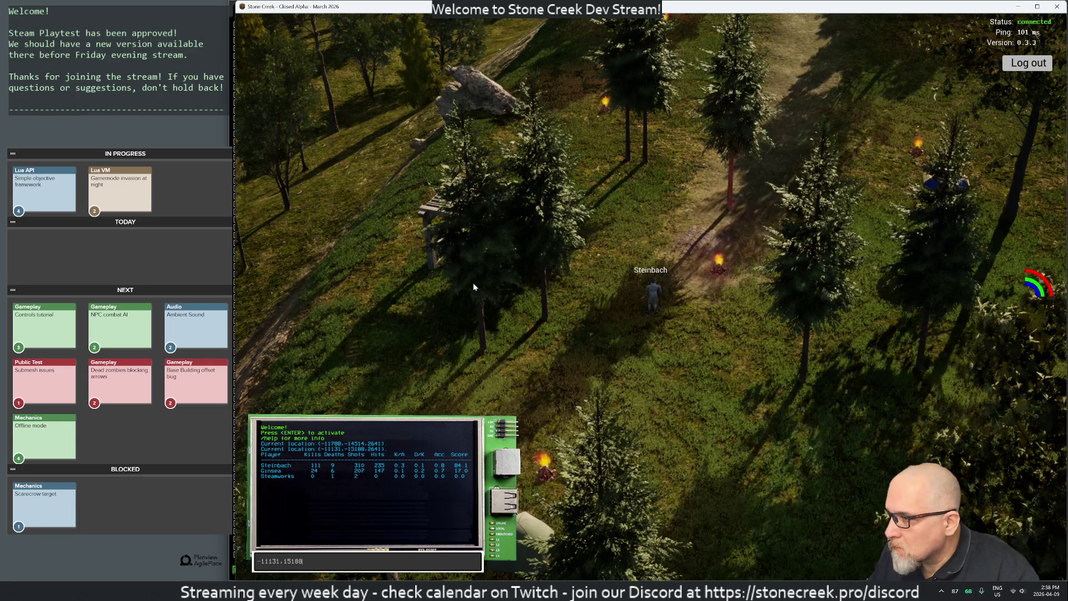
text(,24)
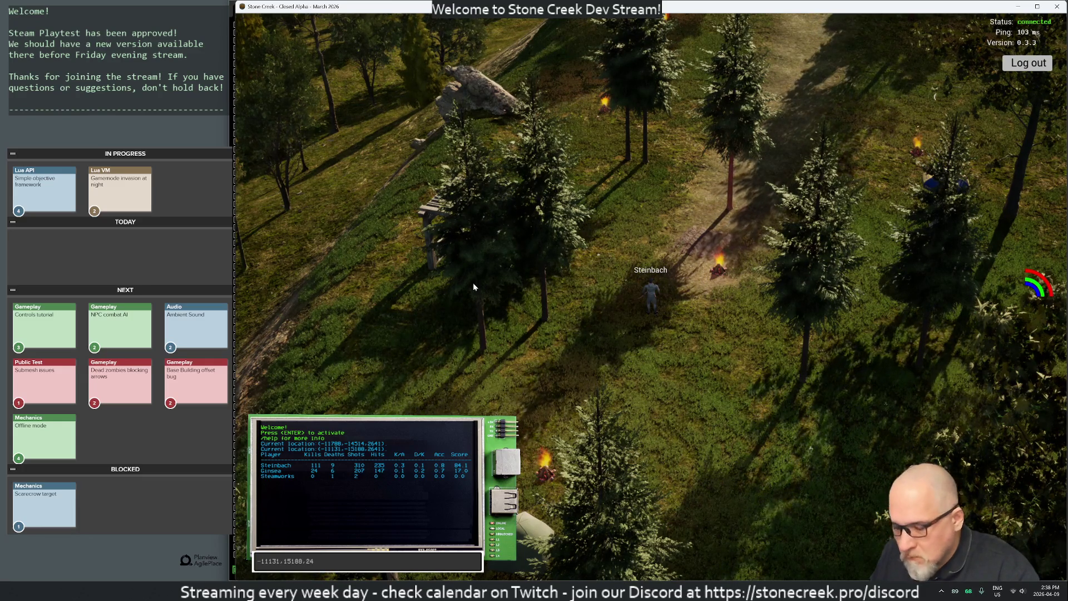
text(641)
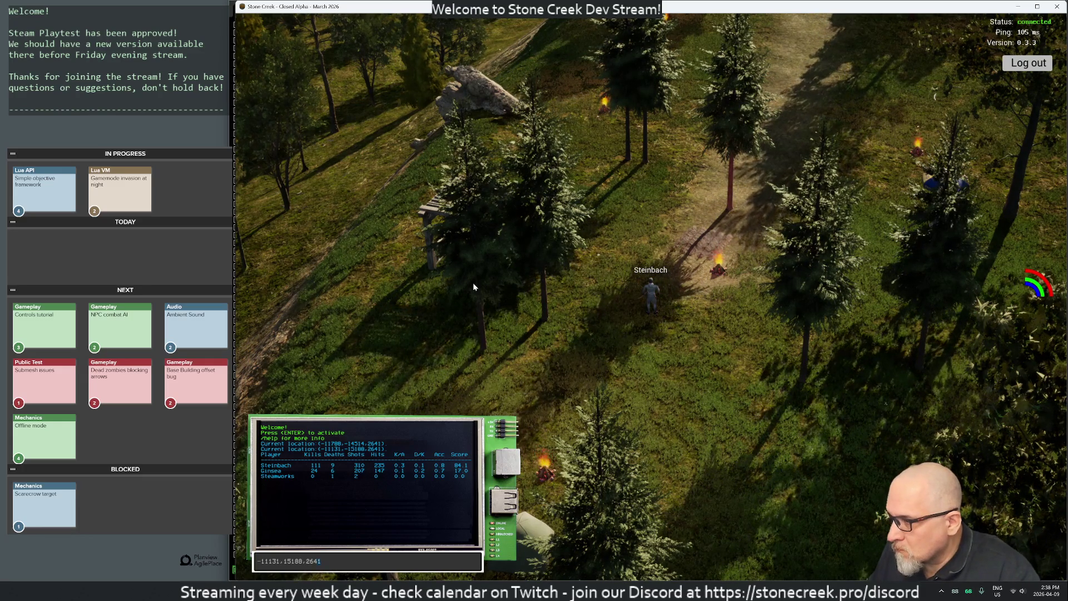
Prefix the typed coordinates with /teleportto and run the teleport
key(Home)
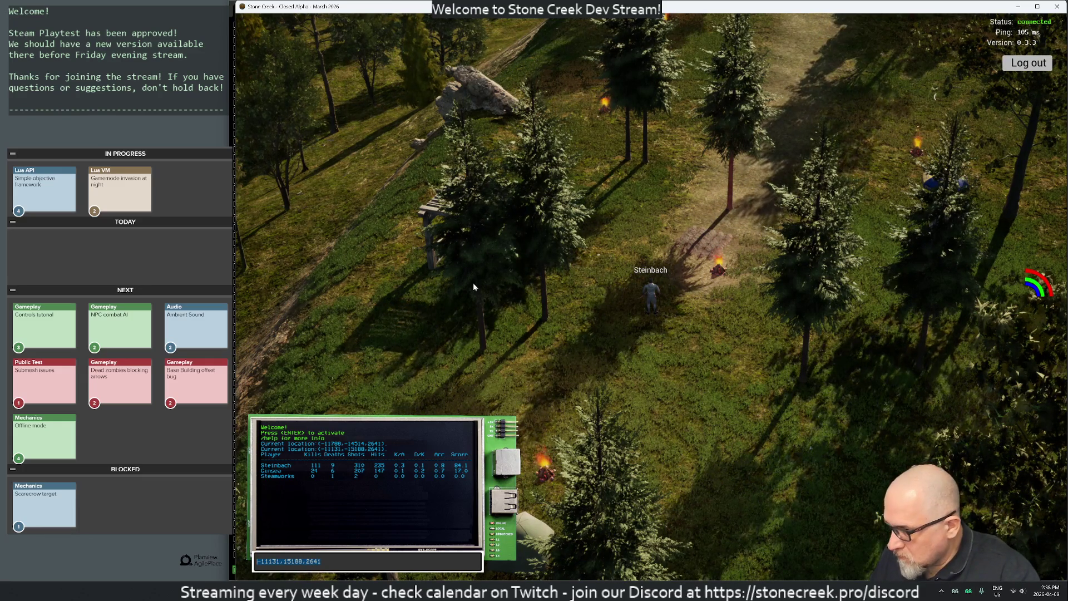
text(/tele)
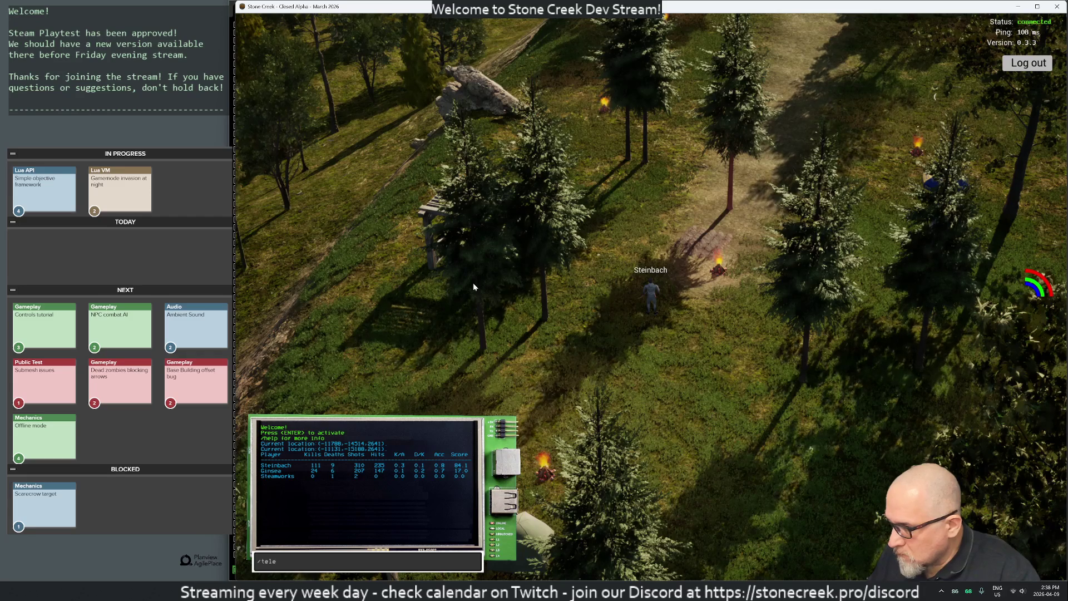
text(portto -11131,15188,2641)
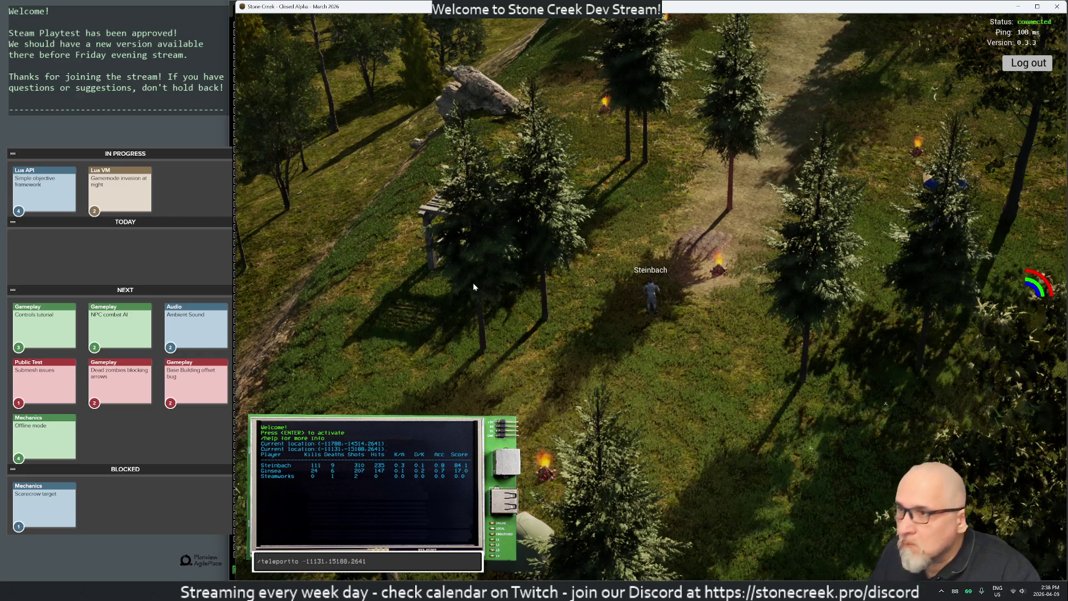
key(Return)
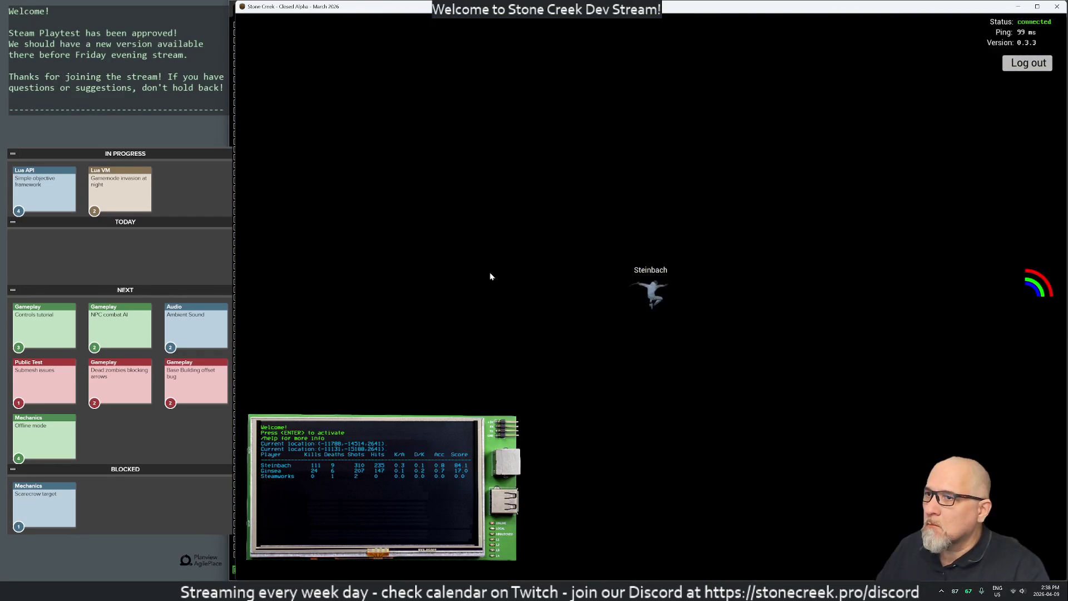
Paste the earlier coordinates, fix them into a teleport to -11131,-15188,2641, and run it
key(Return)
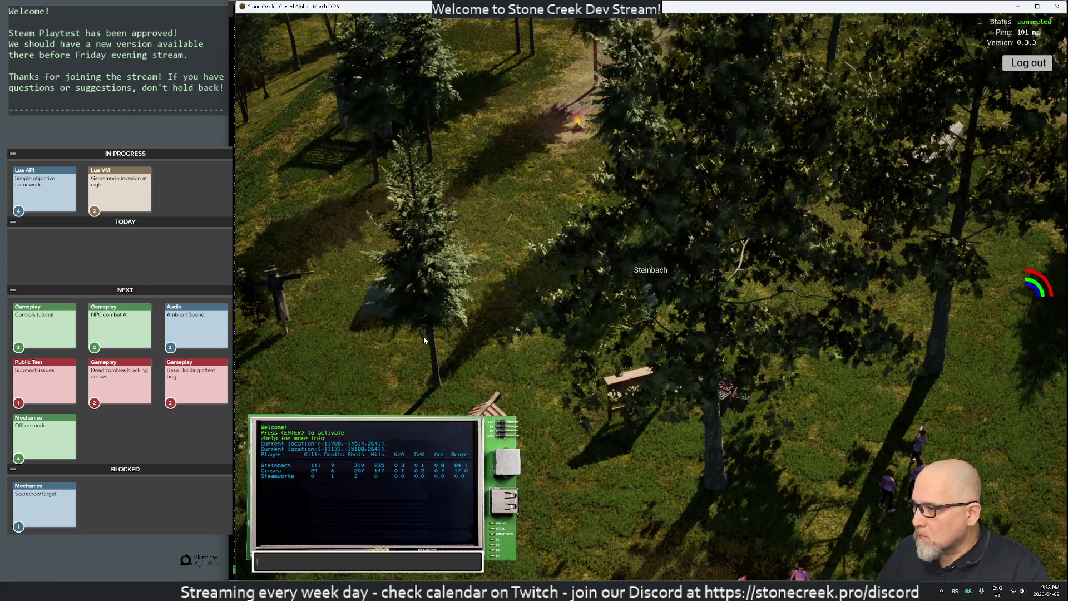
key(ctrl+v)
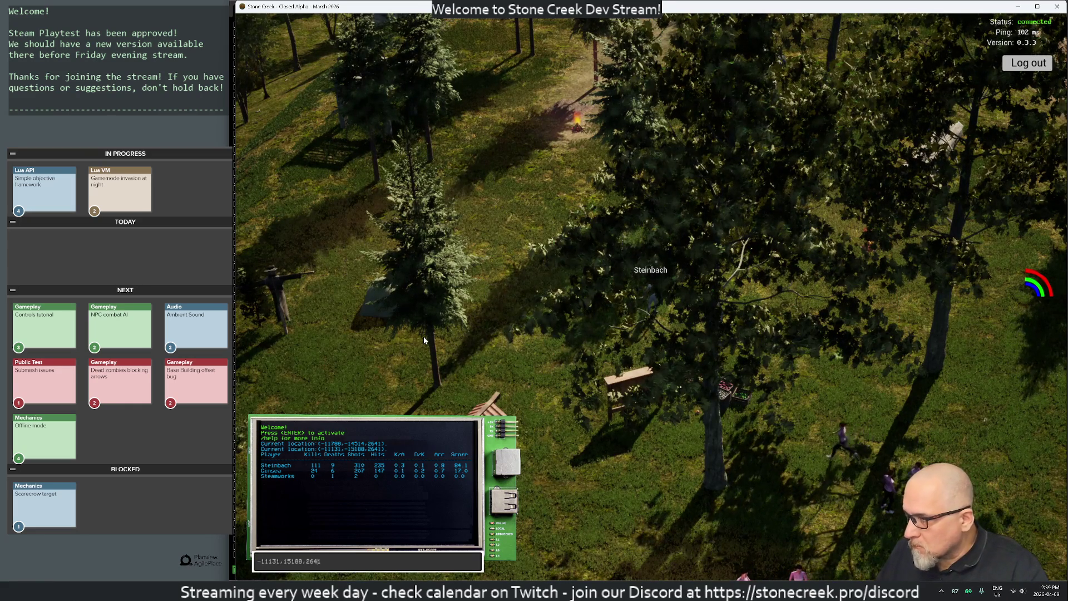
key(Left)
key(Left)
key(Left)
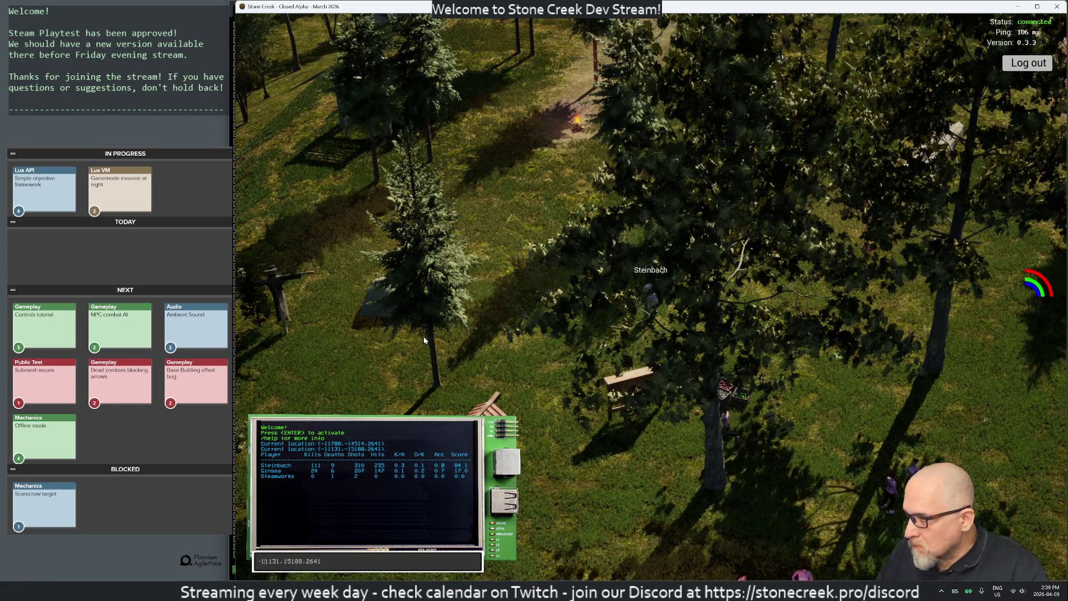
text(-)
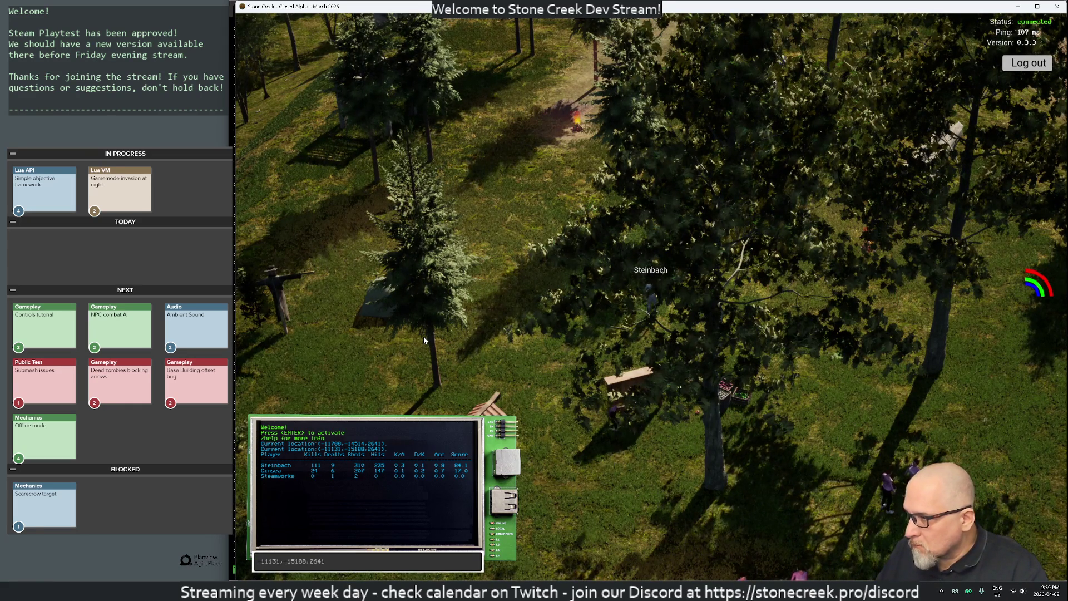
key(Home)
text(teleport )
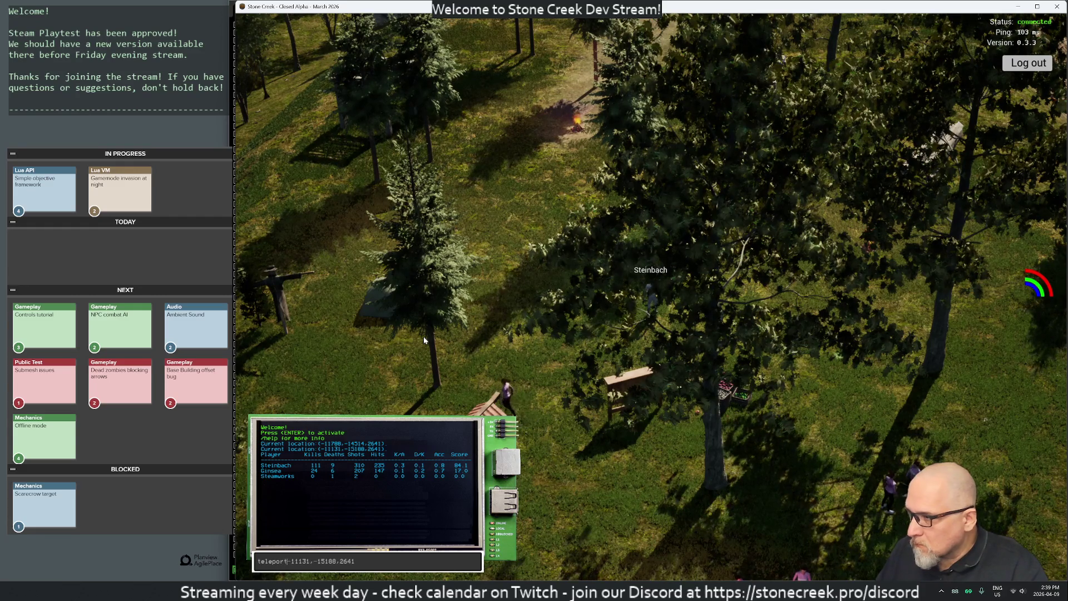
text(to)
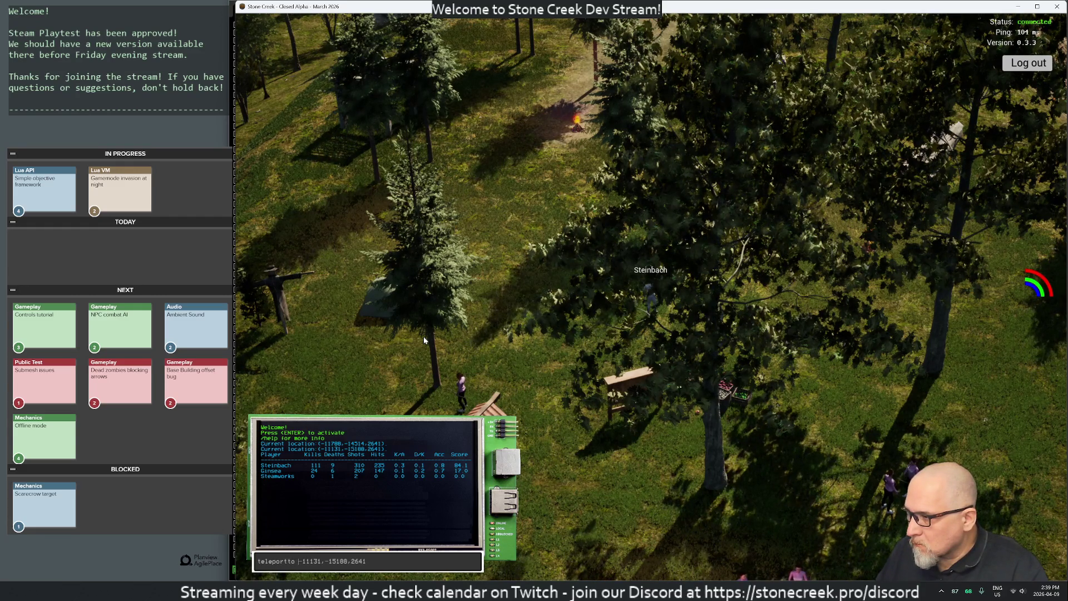
key(Home)
text(/)
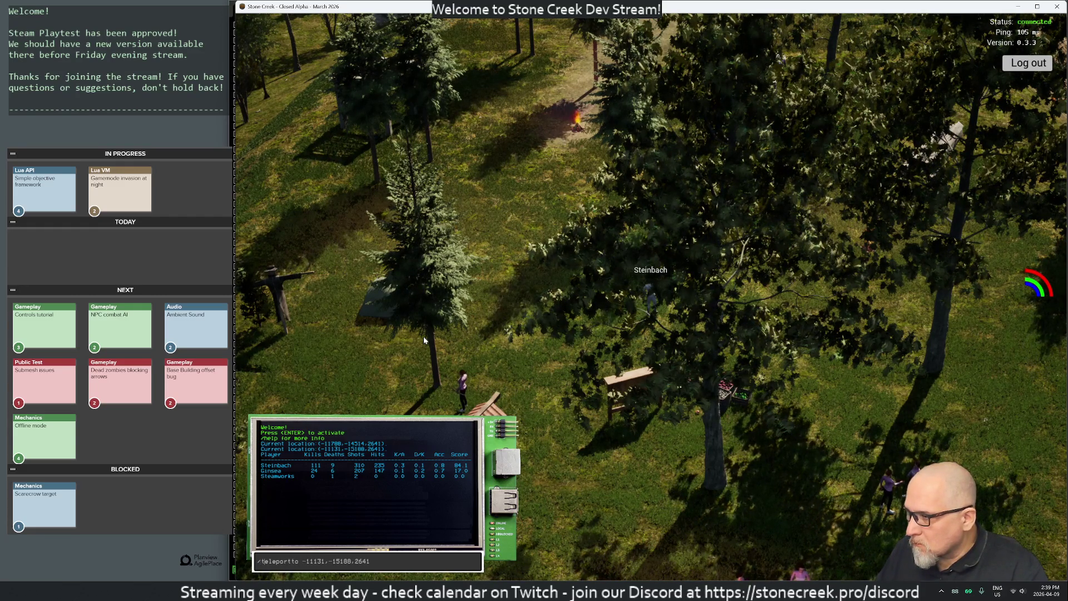
key(End)
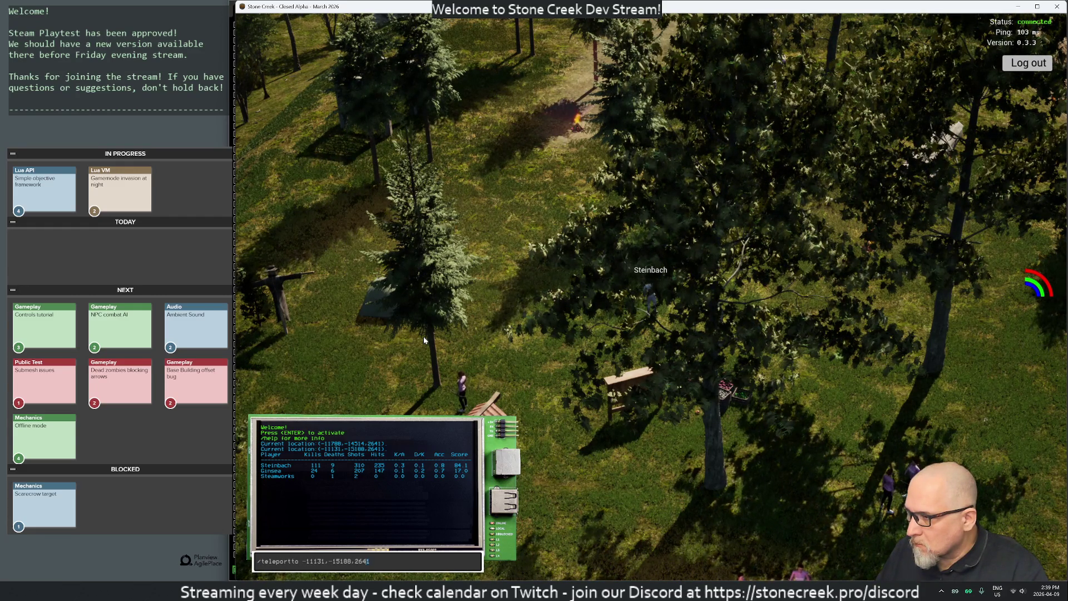
key(ctrl+shift+Left)
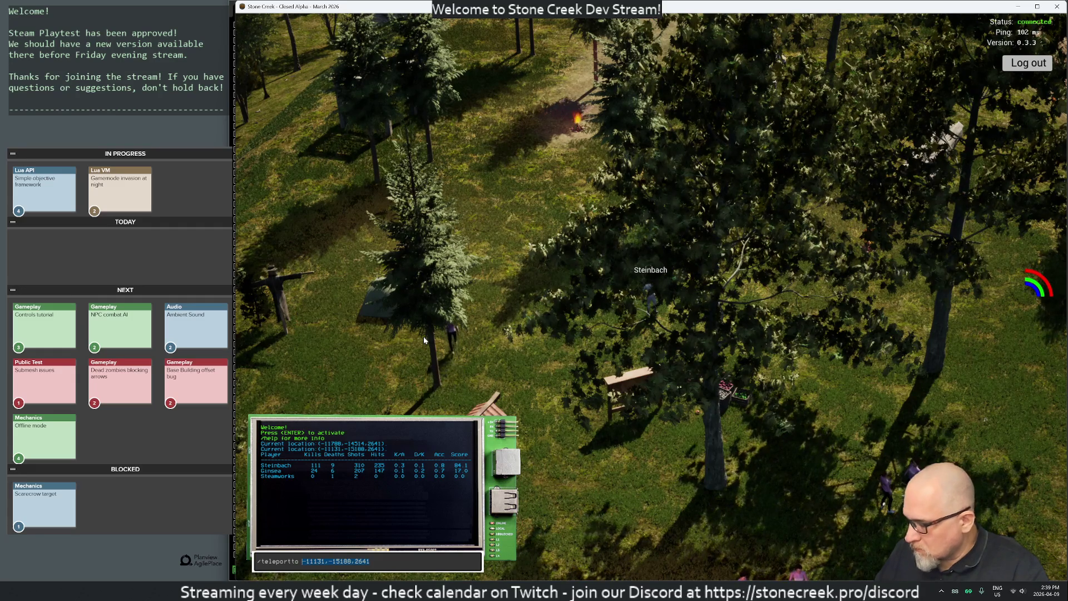
key(Return)
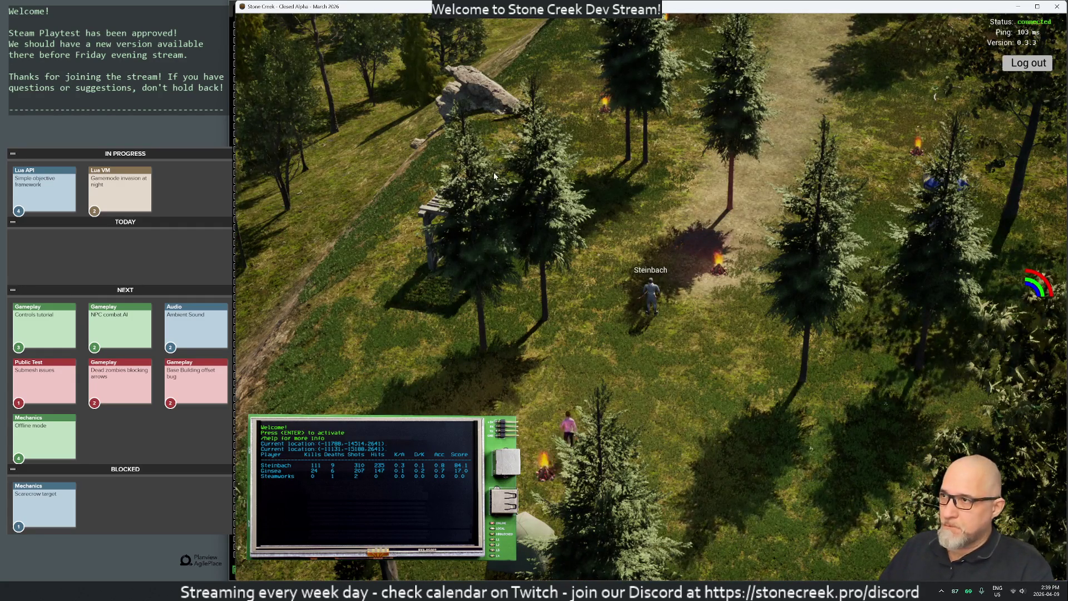
key(alt+Tab)
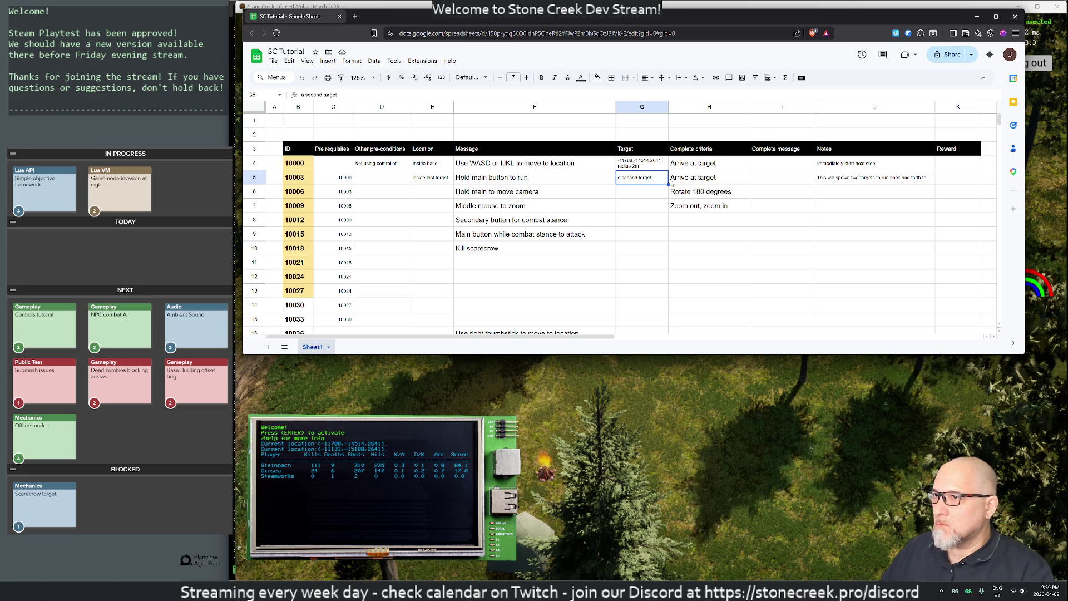
Change 'two targets' to 'an extra target' in the J5 note
double_click(834, 182)
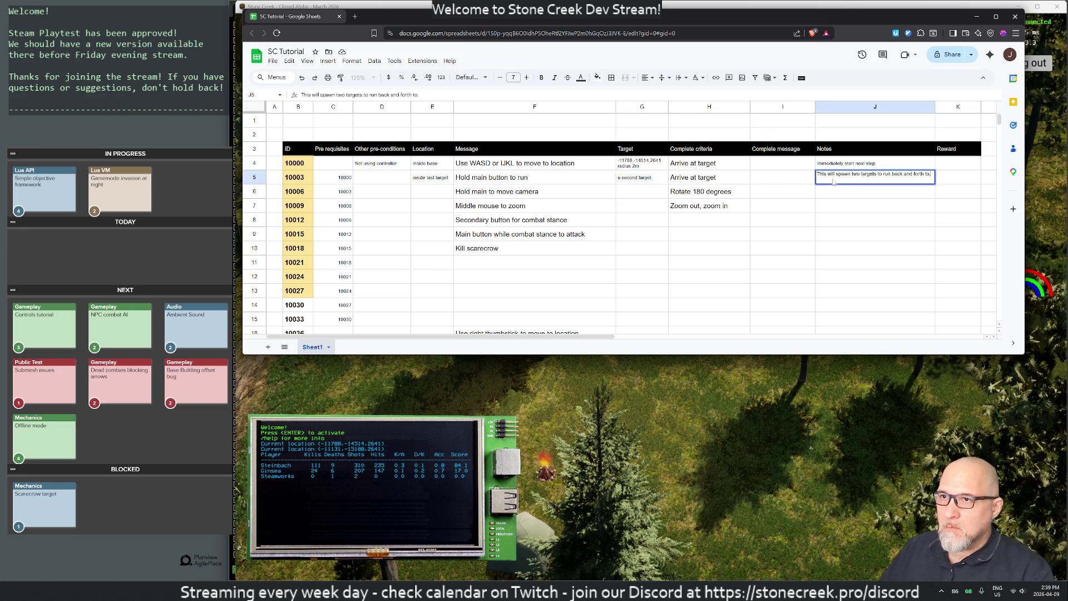
key(ctrl+a)
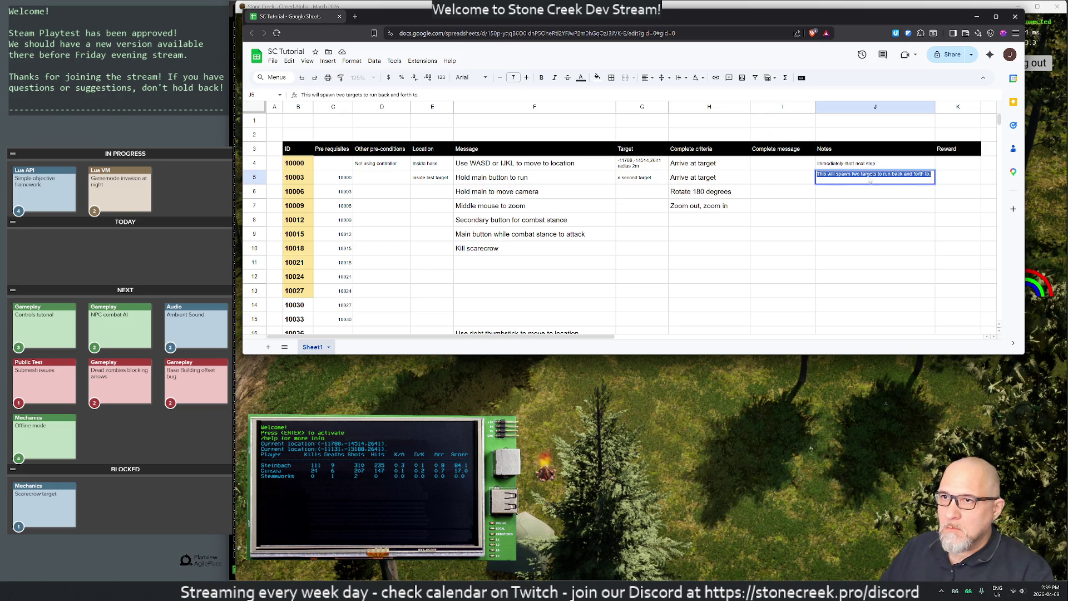
key(End)
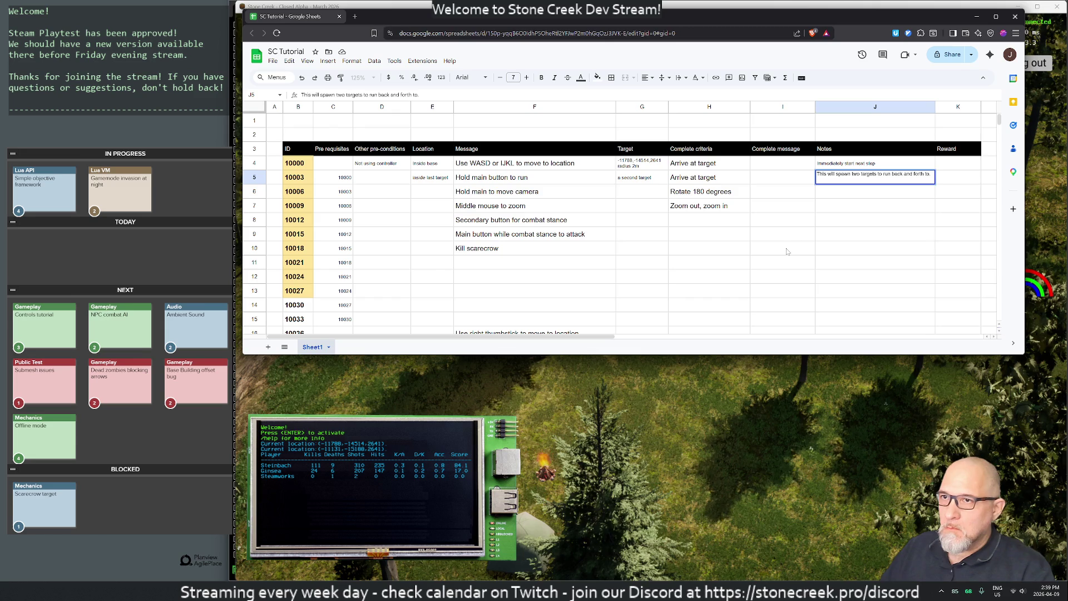
key(shift+Return)
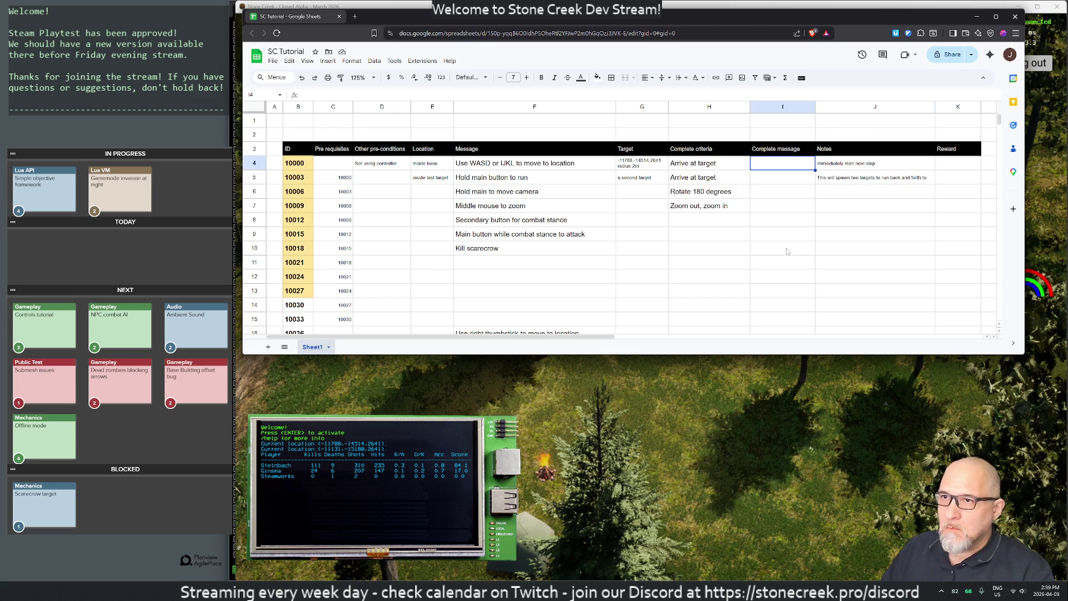
key(Down)
key(Return)
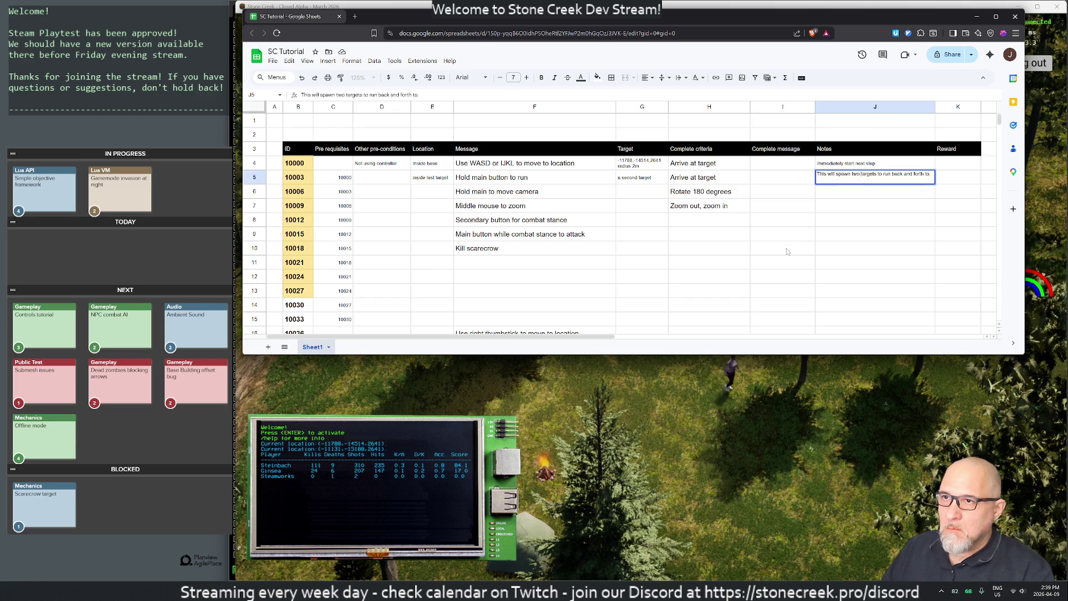
key(ctrl+Left)
key(ctrl+Left)
key(ctrl+Left)
key(Left)
key(BackSpace)
key(BackSpace)
key(BackSpace)
text(a)
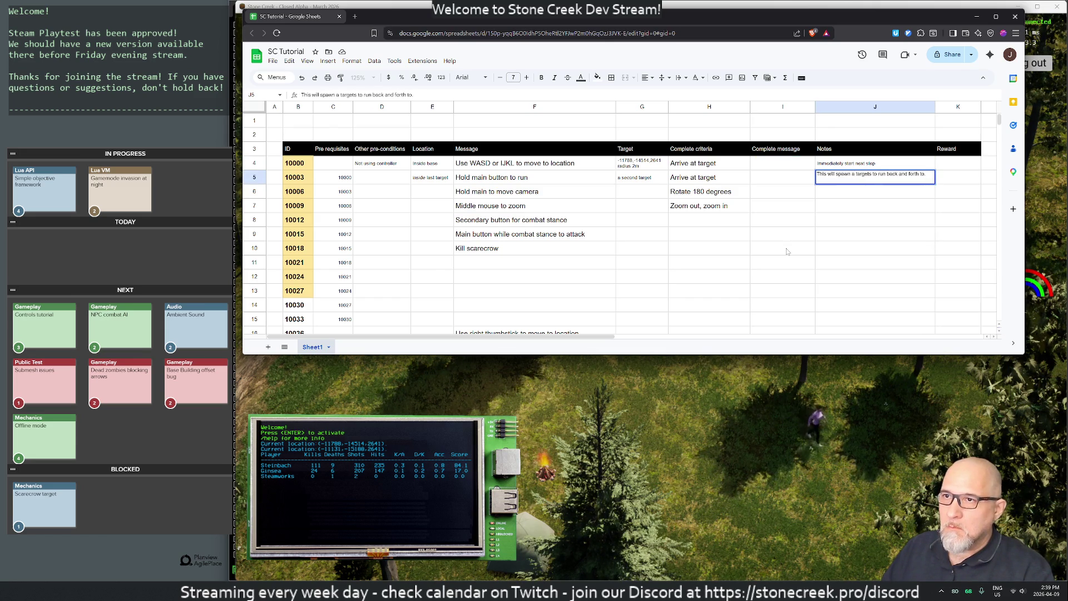
text(n extra)
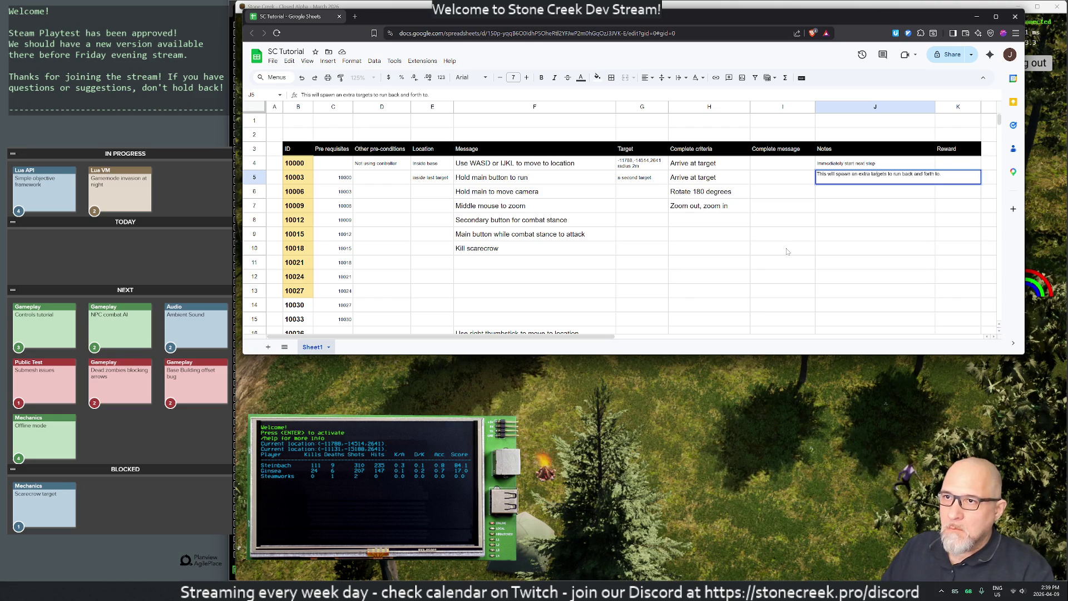
key(ctrl+Right)
key(ctrl+Right)
key(Left)
key(BackSpace)
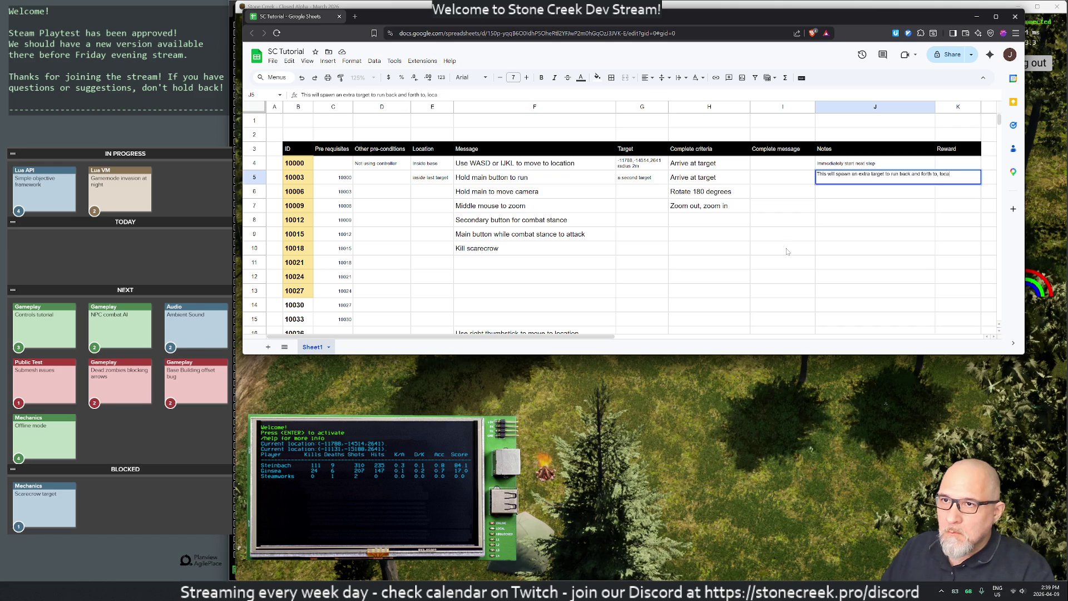
Append the location -11131,-15188,2641 to the J5 note and set it to Wrap
key(ctrl+t)
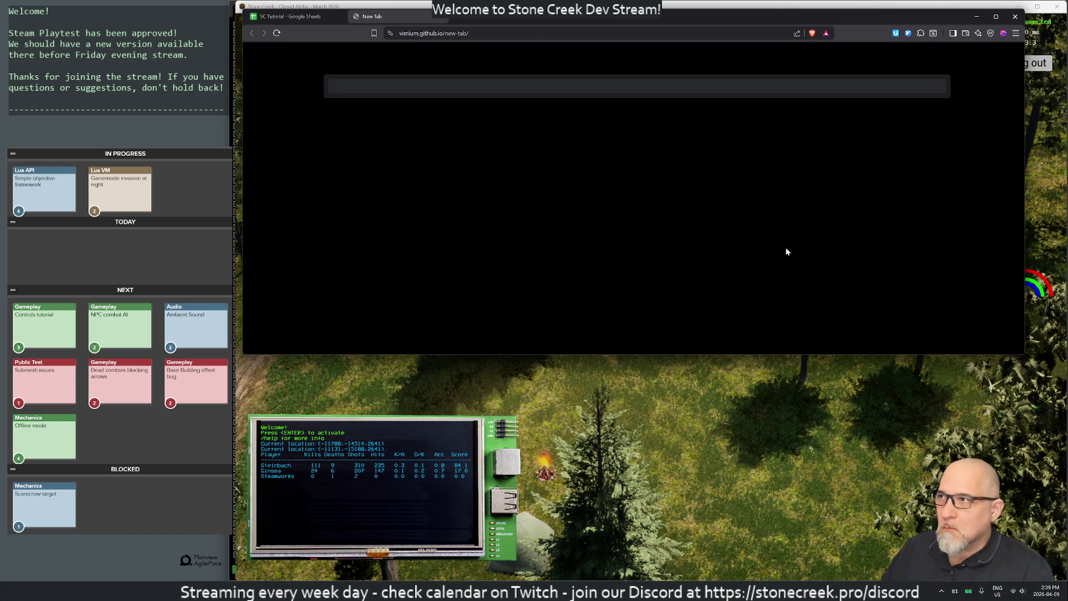
key(ctrl+w)
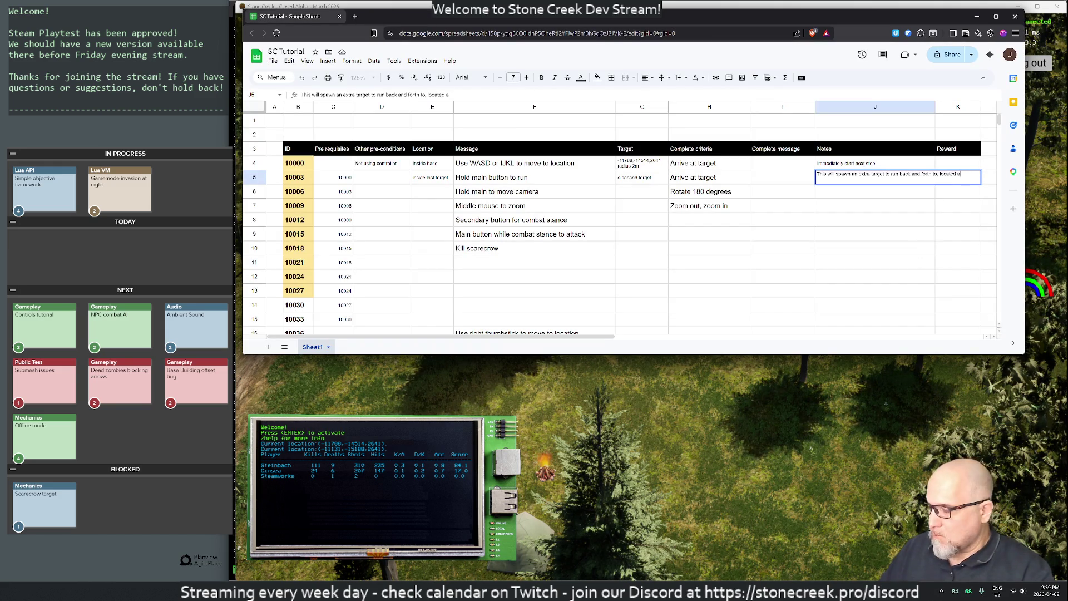
text(-11131,-15188.2641)
key(Return)
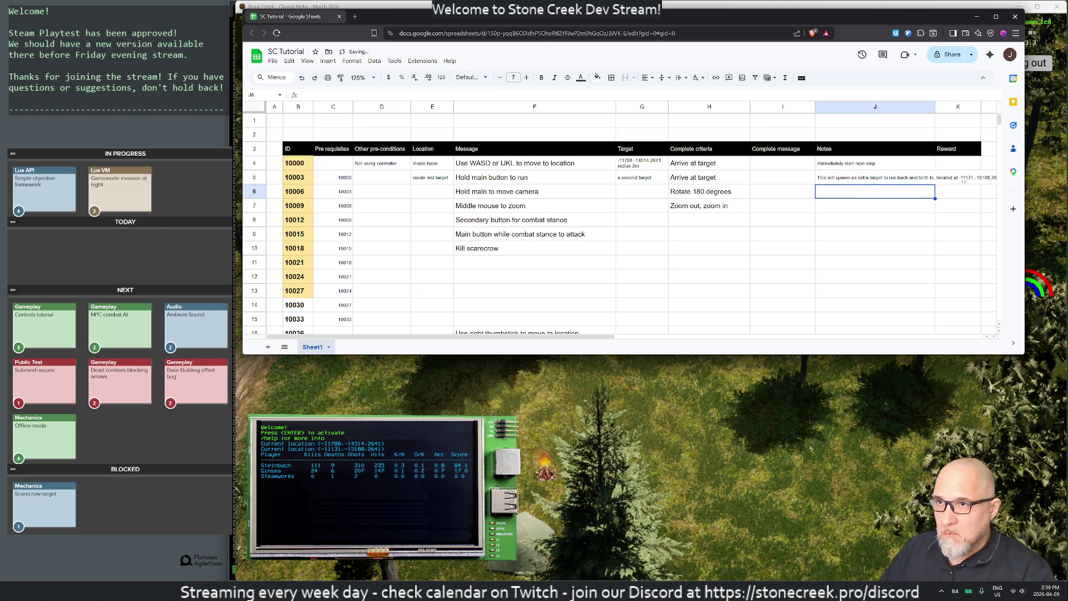
click(839, 183)
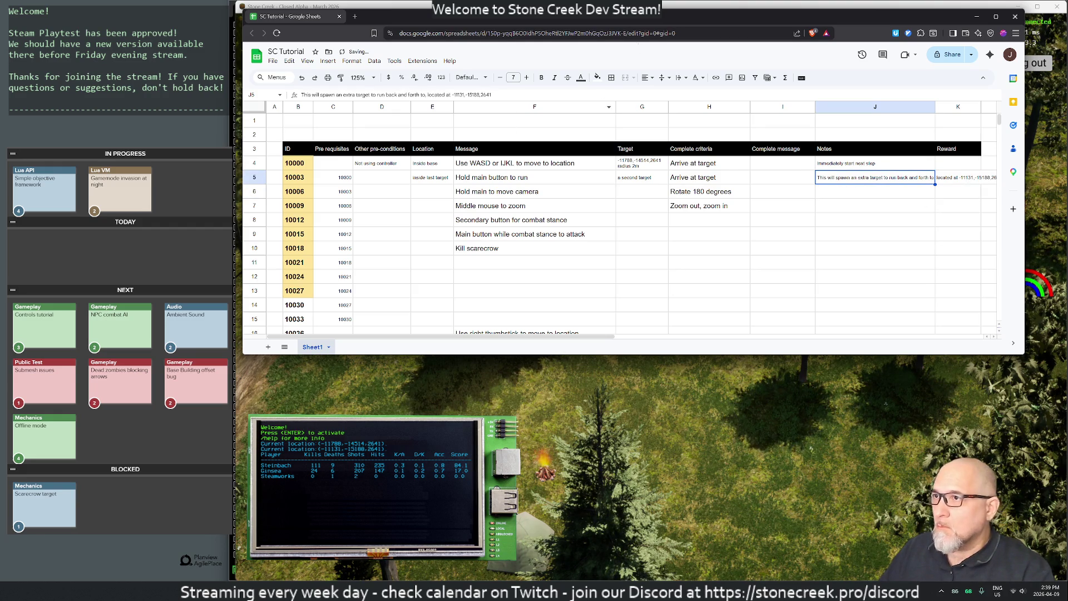
click(681, 78)
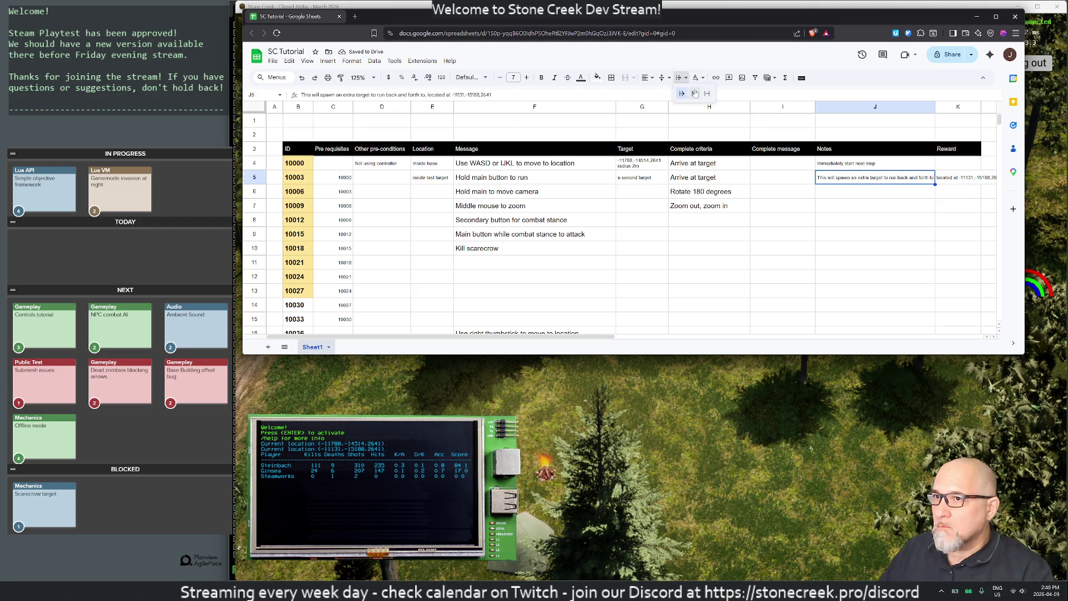
click(695, 92)
click(886, 233)
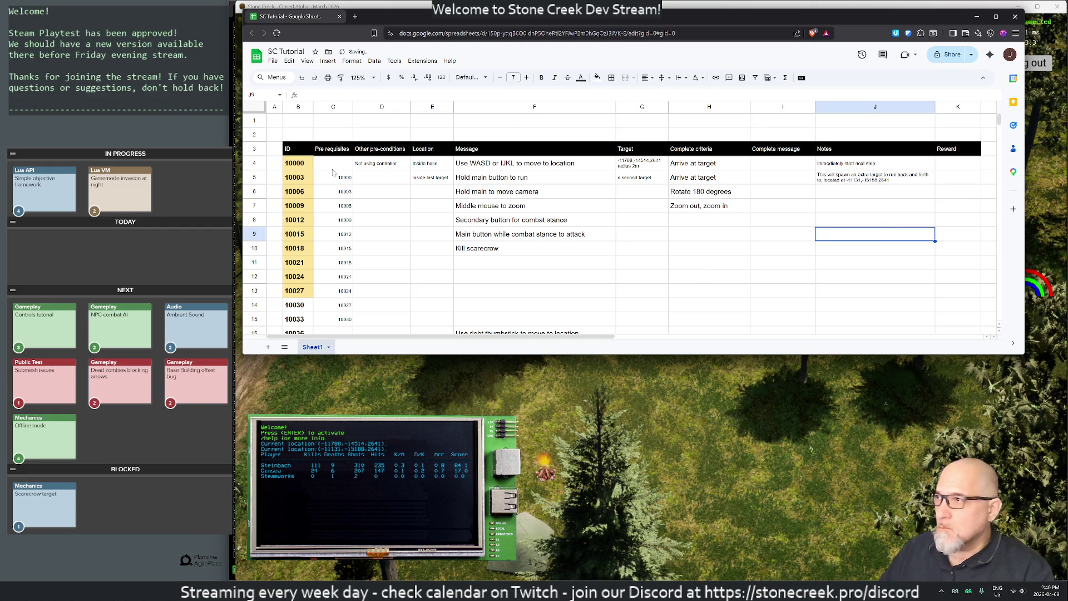
Apply Wrap text wrapping to all cells of the tutorial sheet
click(256, 108)
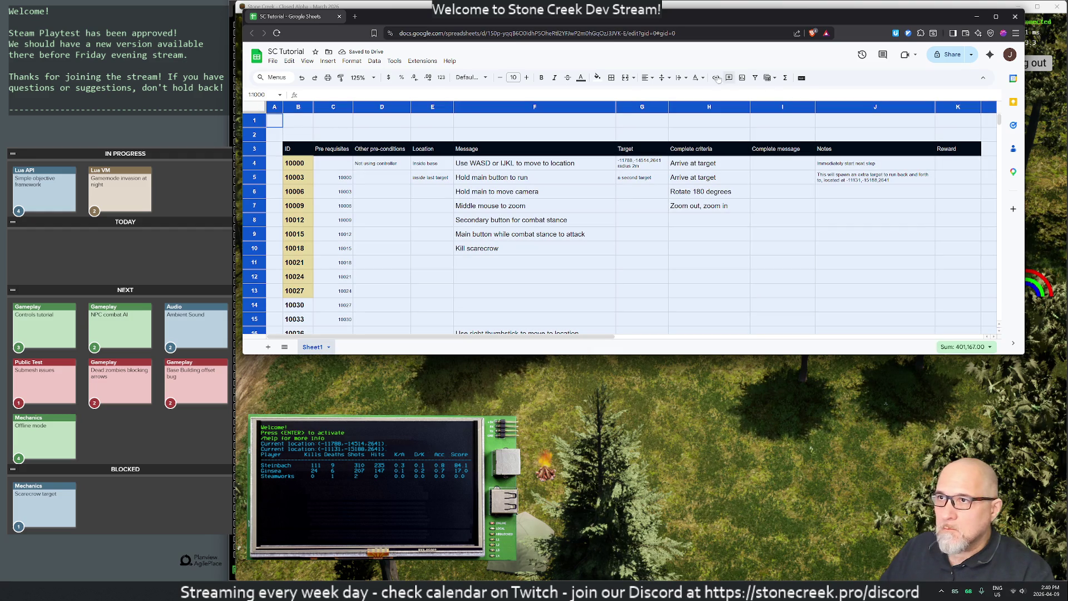
click(679, 78)
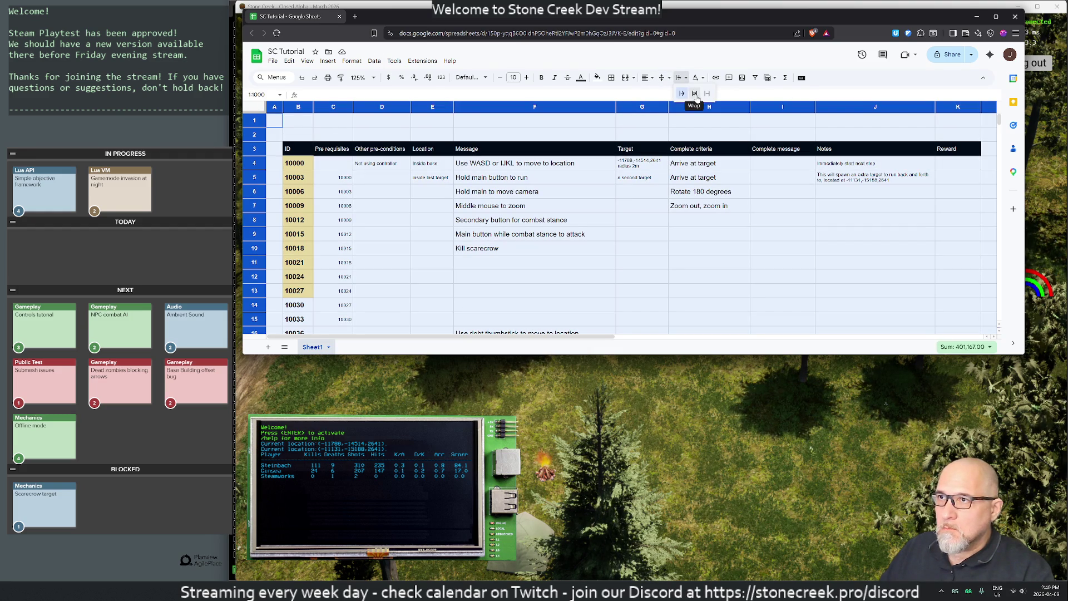
click(695, 94)
click(721, 272)
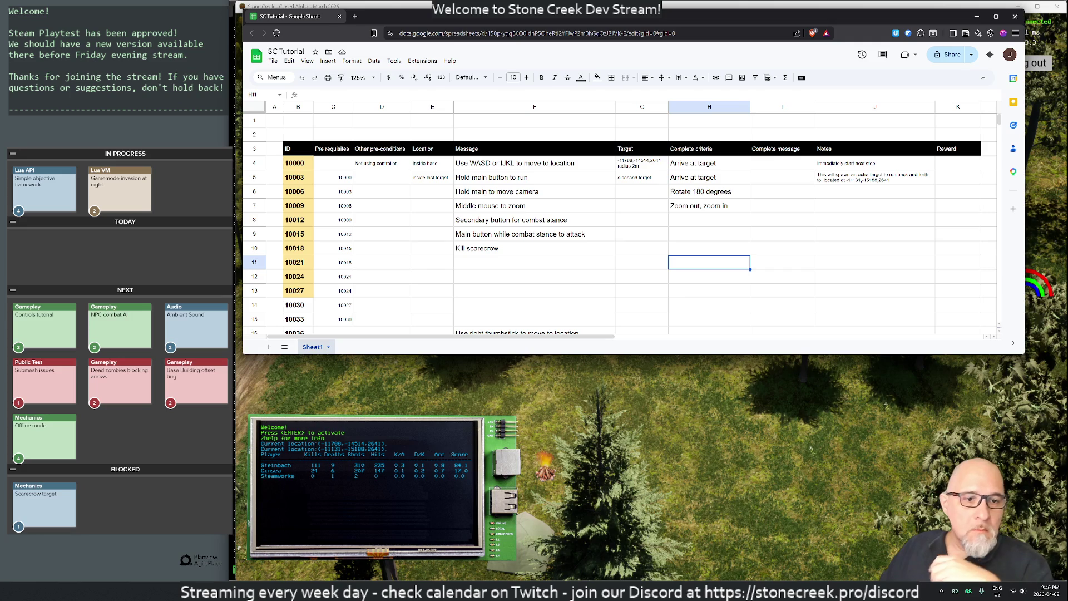
key(super)
text(discord)
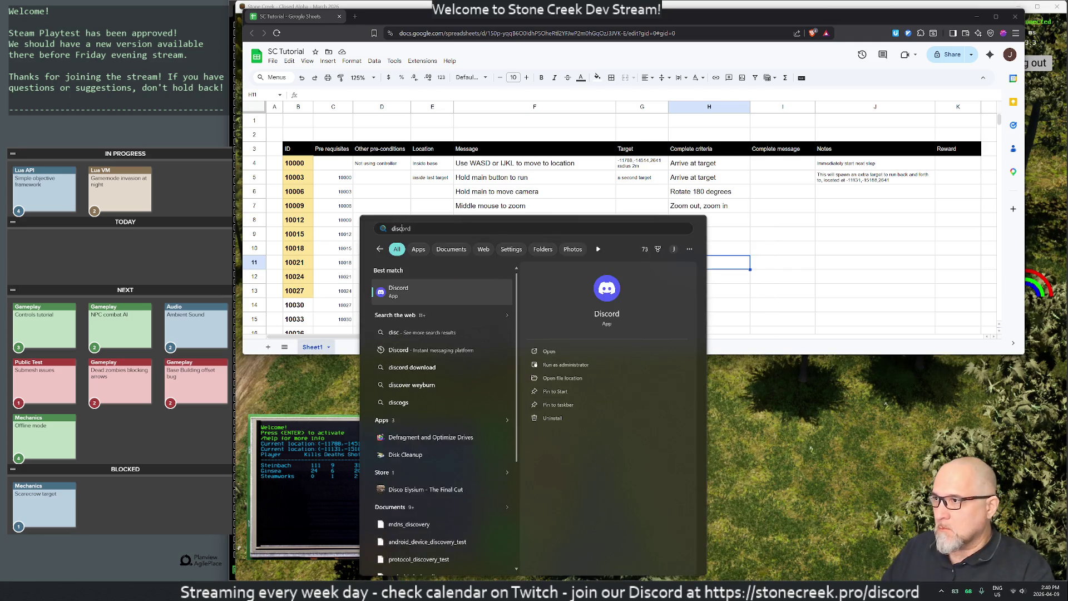
key(Return)
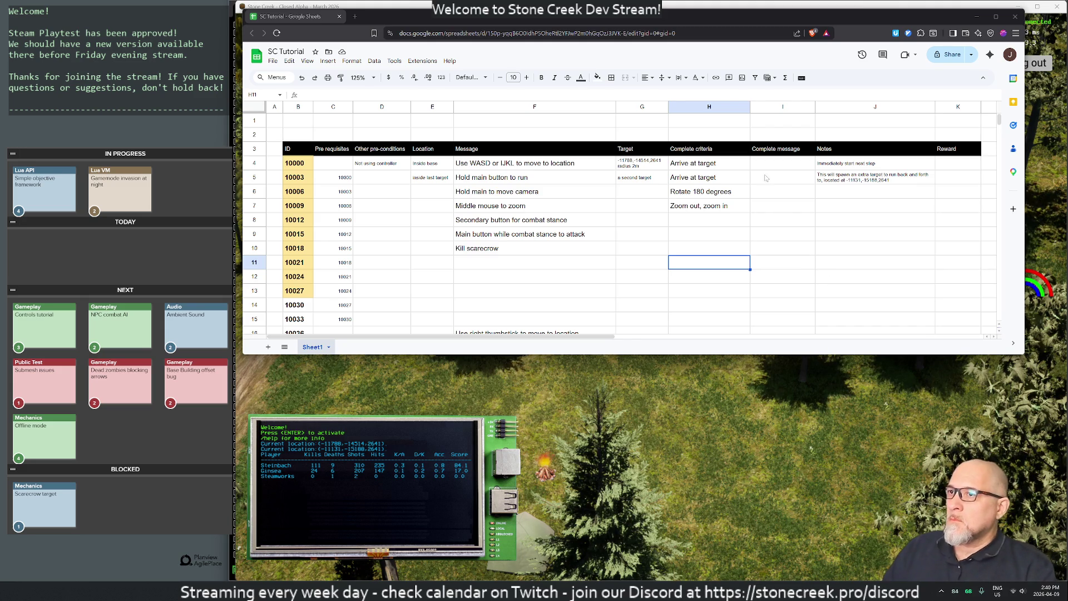
Append 'with at least X running' to H5's 'Arrive at target' criterion
click(573, 176)
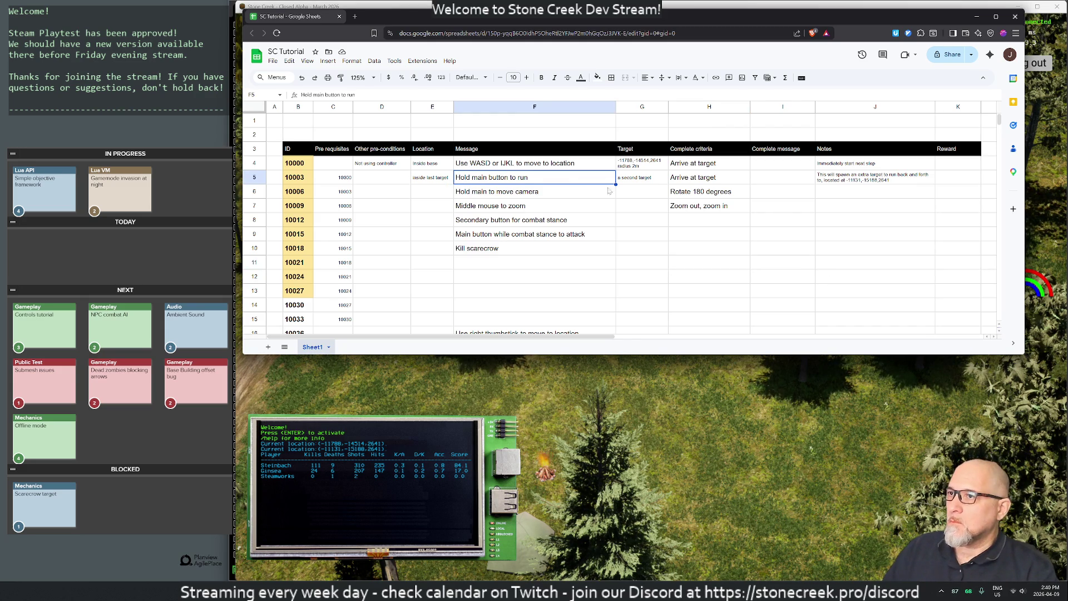
double_click(696, 178)
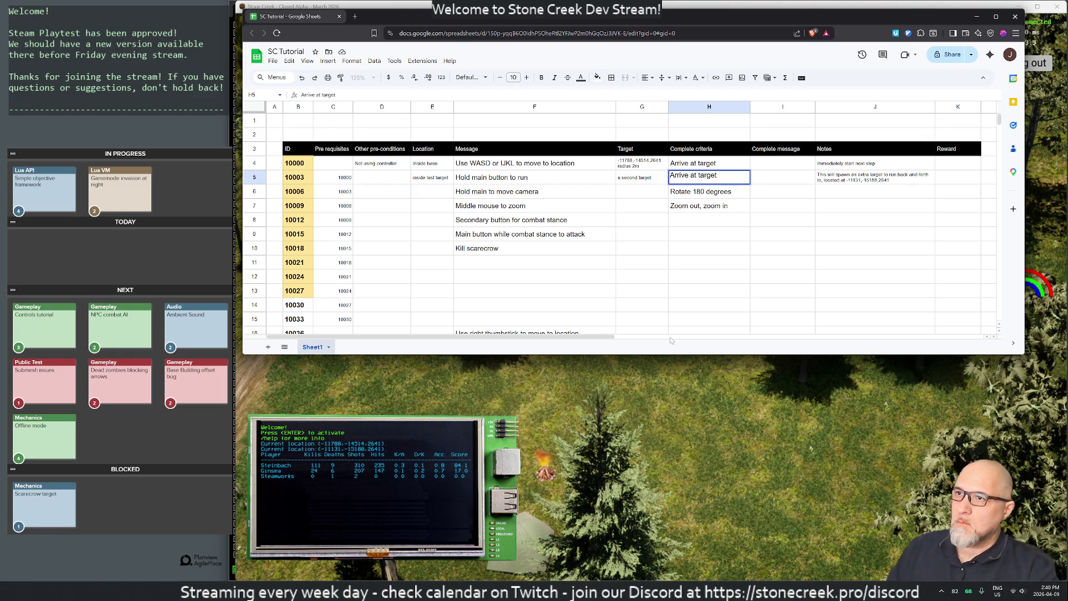
text( with at)
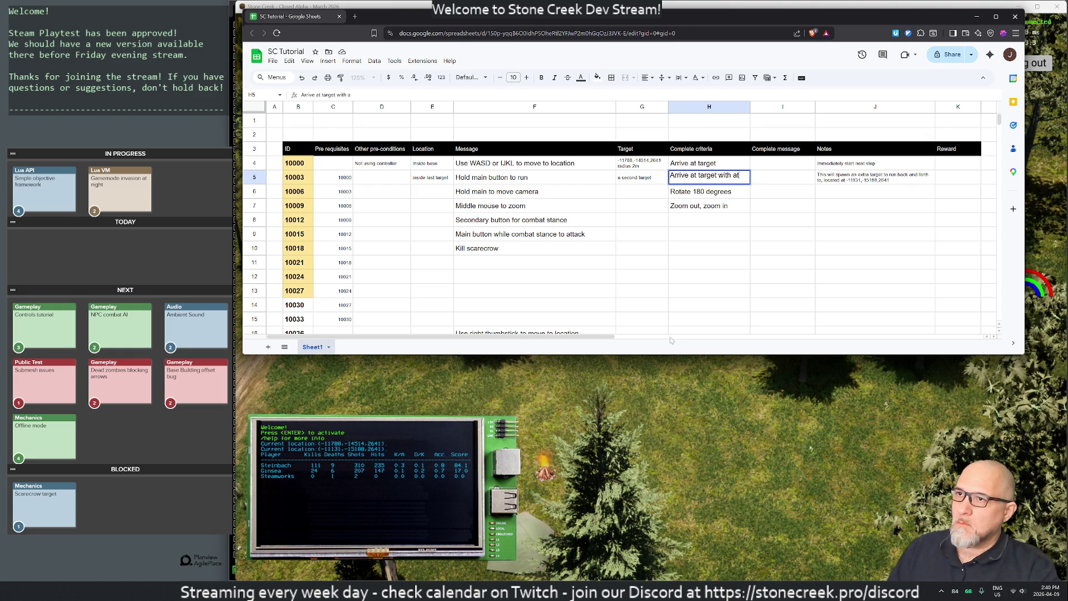
text( least X)
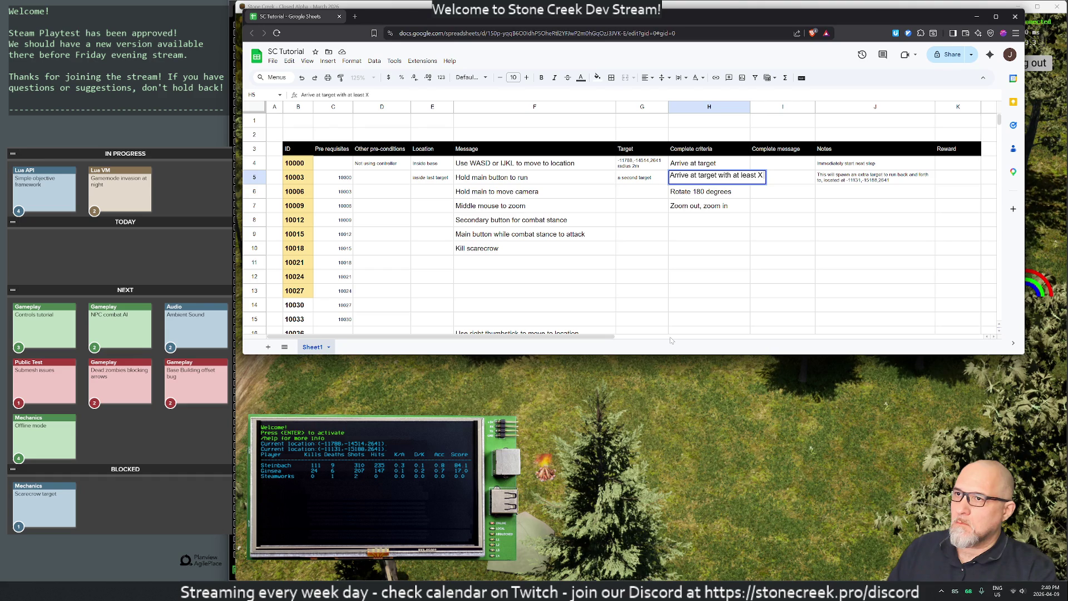
text( running)
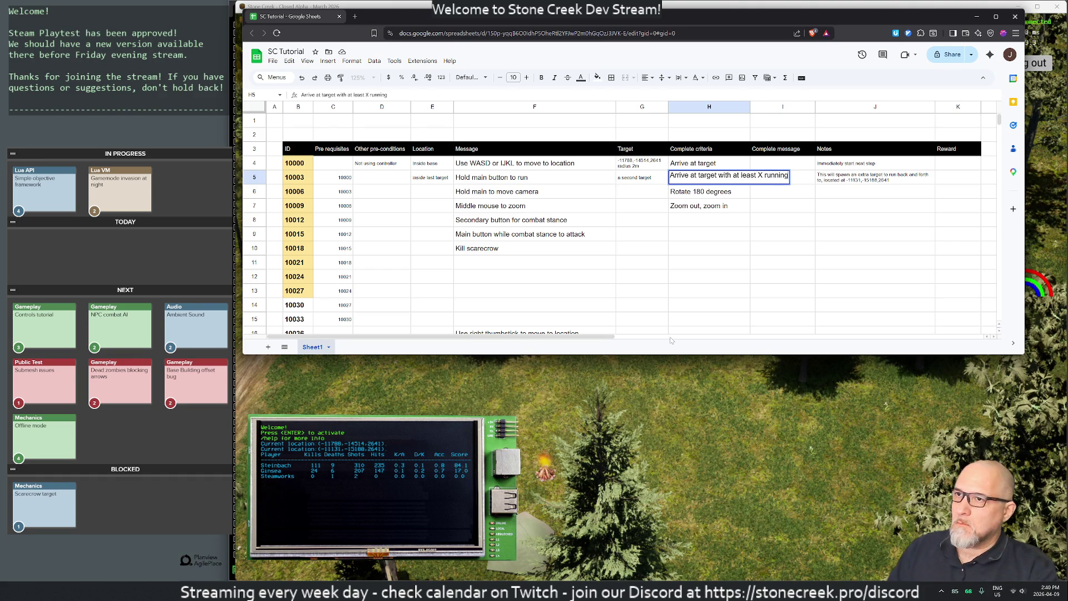
key(Return)
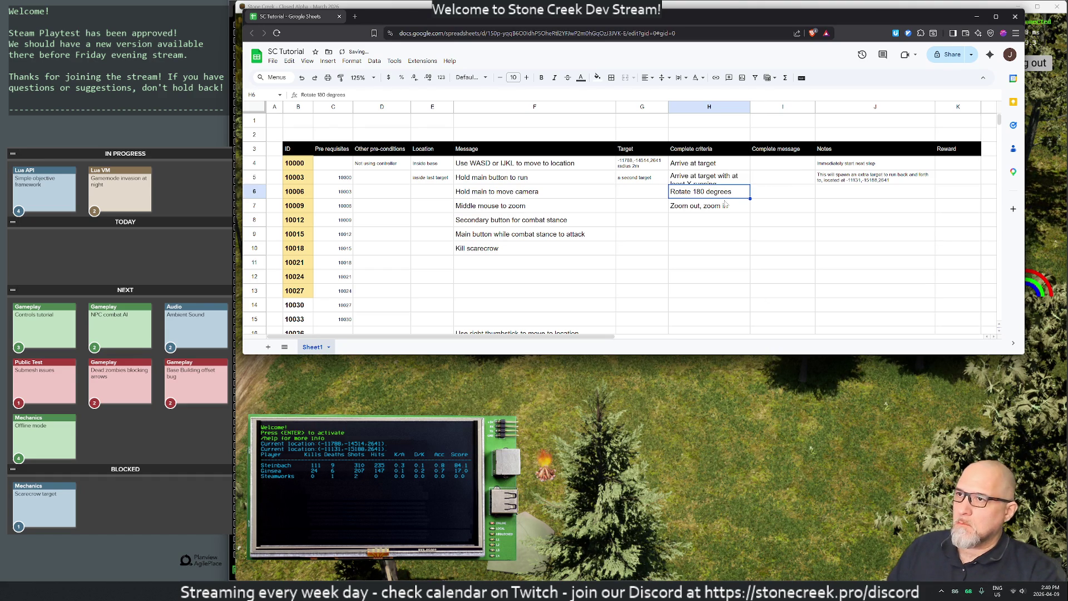
click(863, 177)
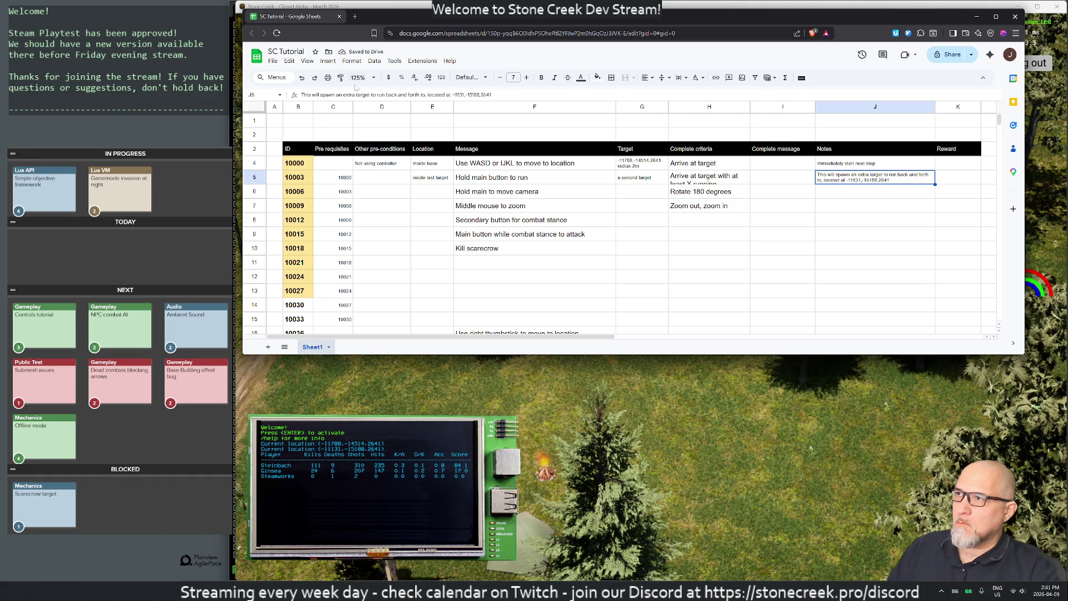
Paint J5's small Notes font onto the criteria in H4:H7
click(341, 78)
mouse_move(676, 163)
mouse_down()
mouse_move(702, 320)
mouse_move(704, 208)
mouse_up()
click(704, 208)
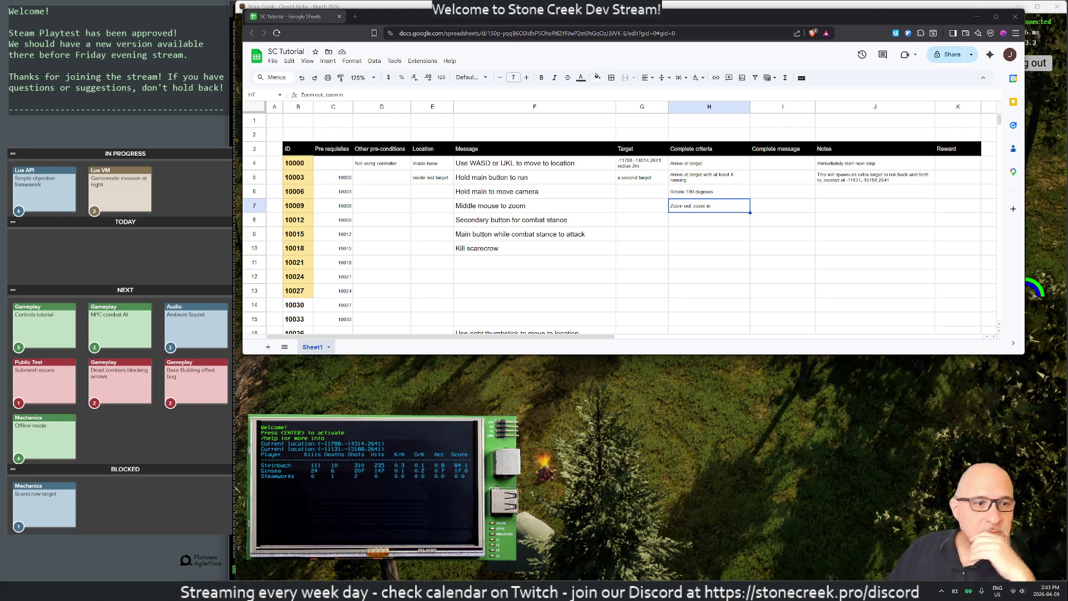
key(alt+Tab)
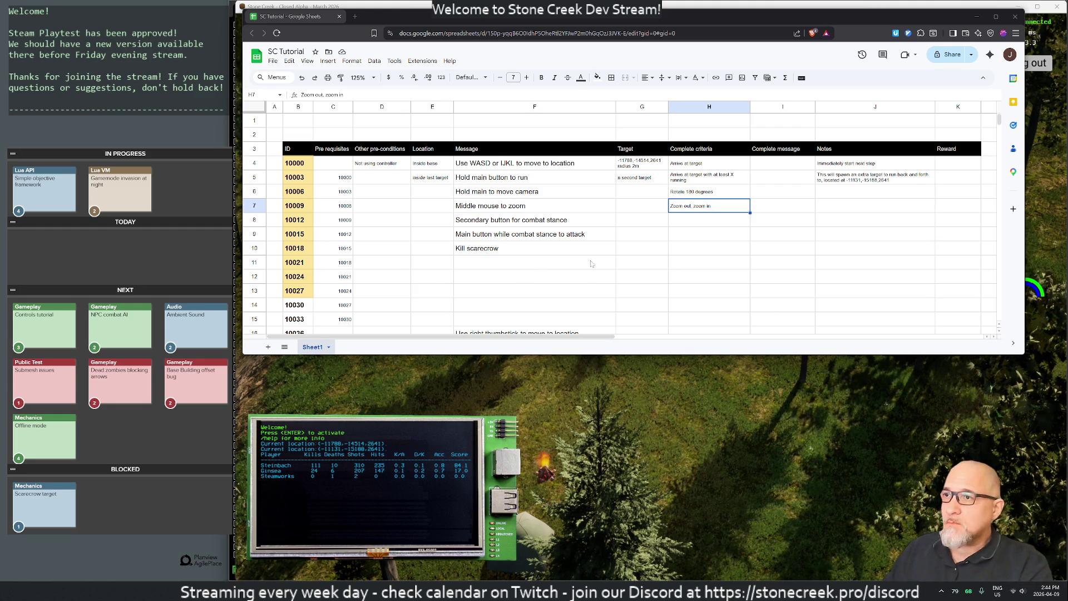
click(690, 226)
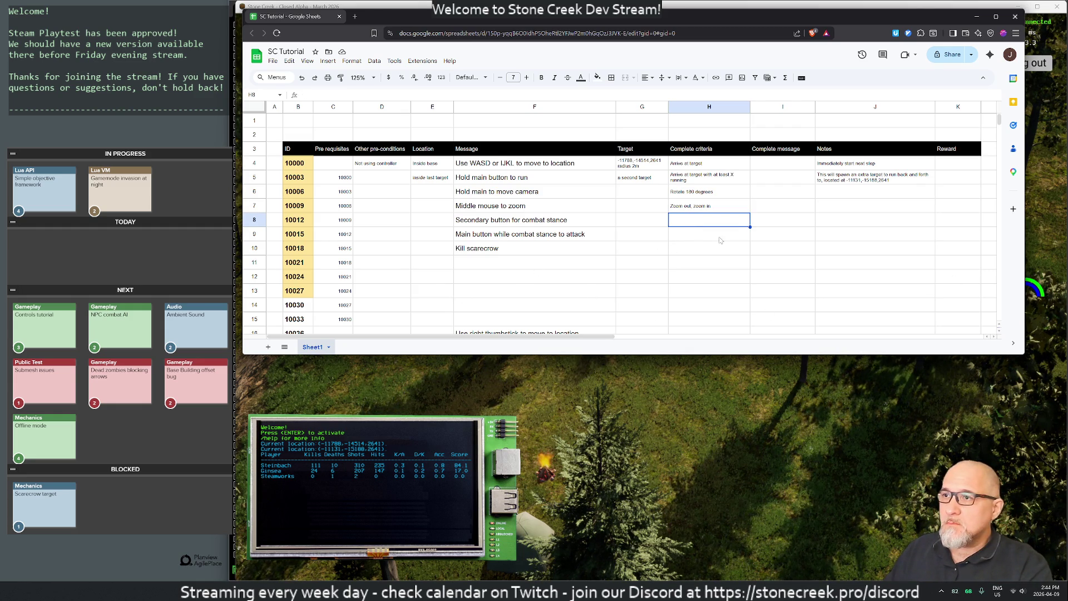
click(488, 182)
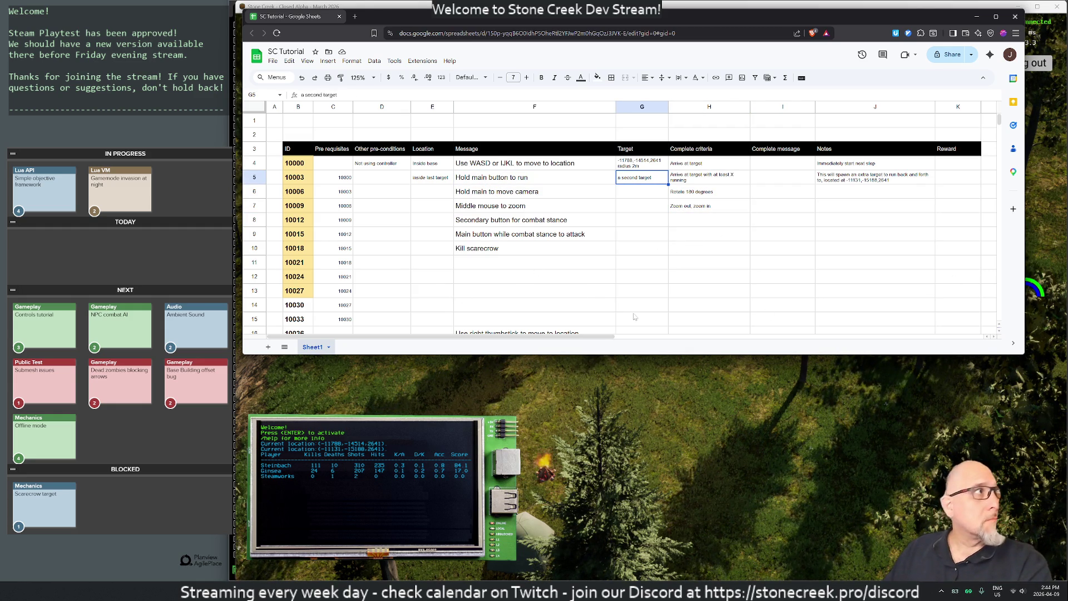